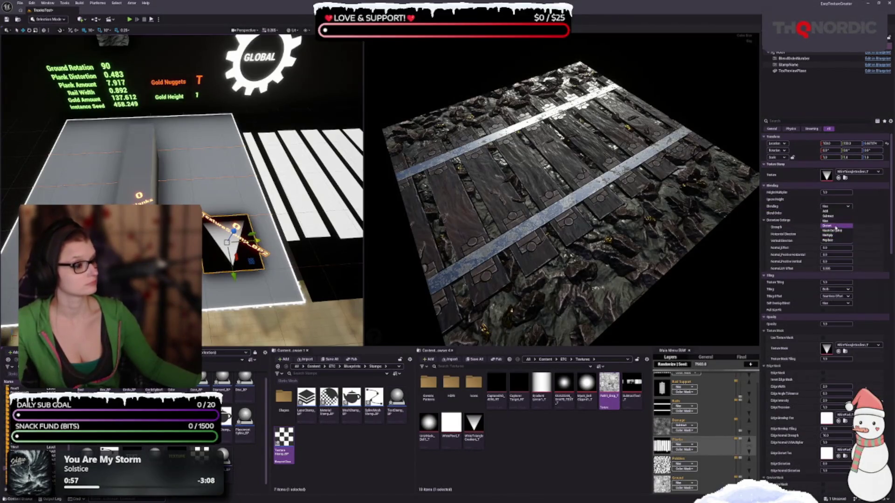
# - Switch the stamp to a new blending mode, enable Full Size Fit, and set Height Multiplier to 0.5
pyautogui.click(836, 226)
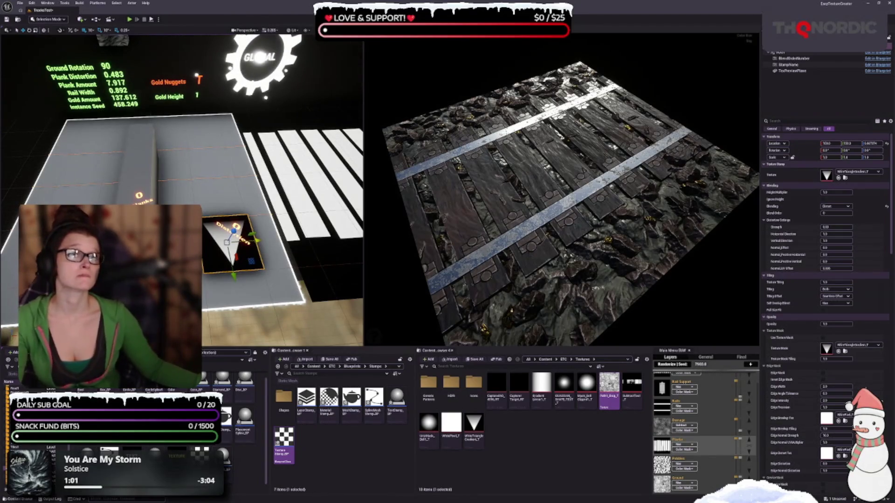
pyautogui.scroll(-1, 818, 373)
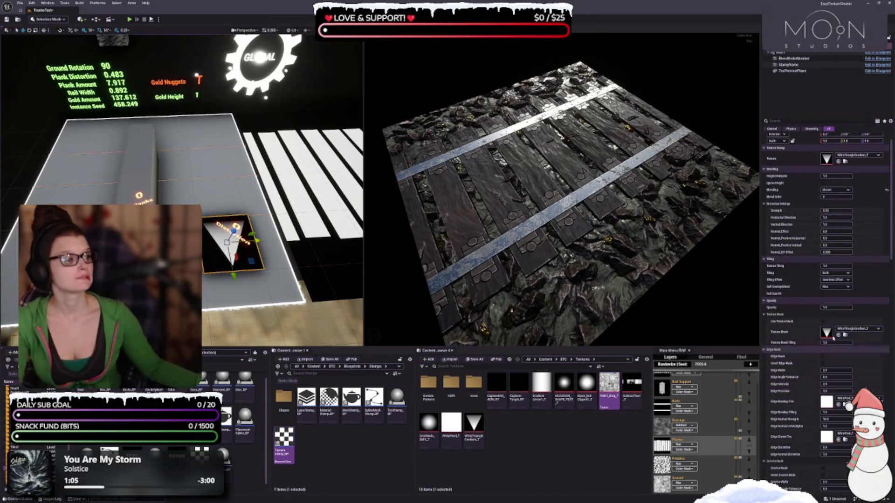
pyautogui.click(823, 295)
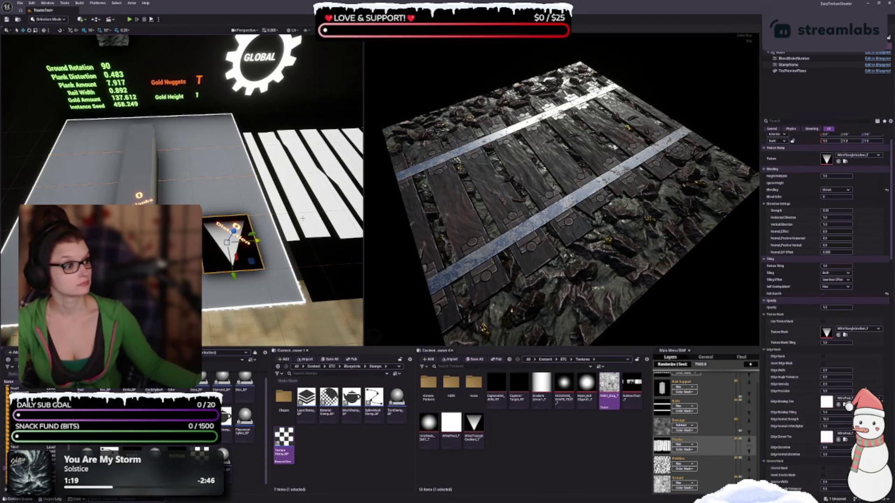
pyautogui.write('0.5')
pyautogui.press('Return')
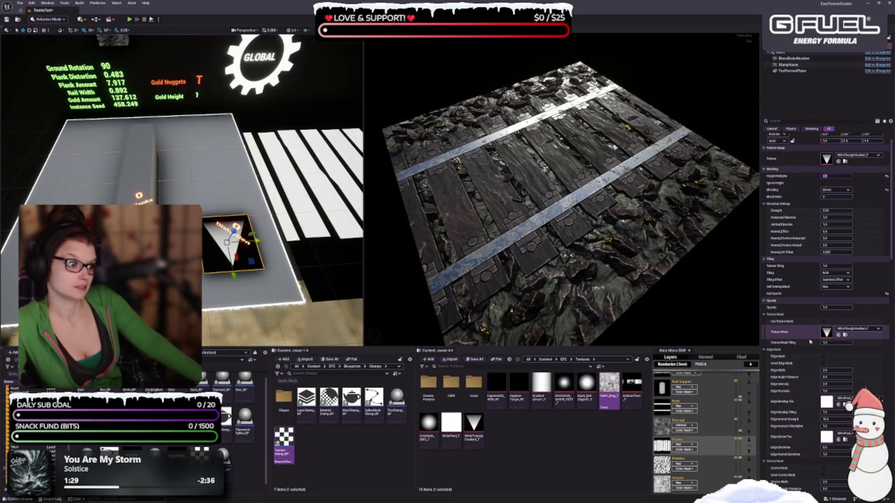
pyautogui.scroll(1, 806, 303)
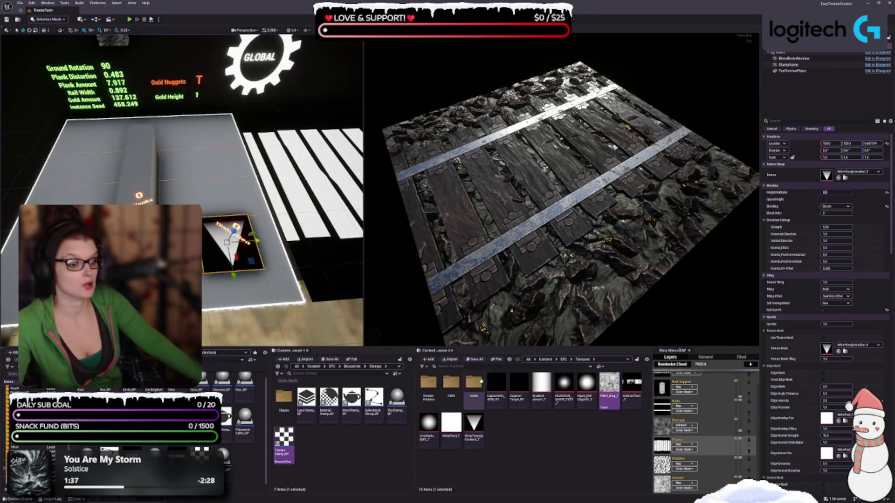
# - Assign Noise1_T from GenericPatterns as the stamp's texture, then return to the Textures folder
pyautogui.doubleClick(423, 389)
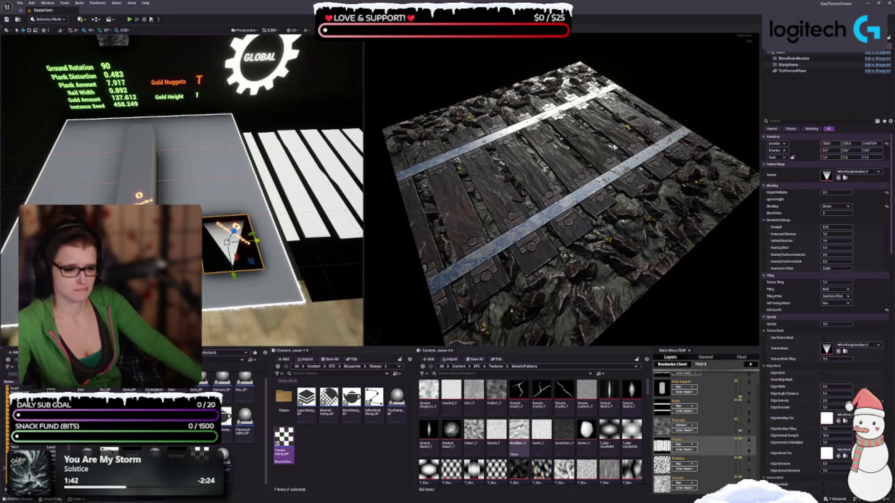
pyautogui.click(473, 431)
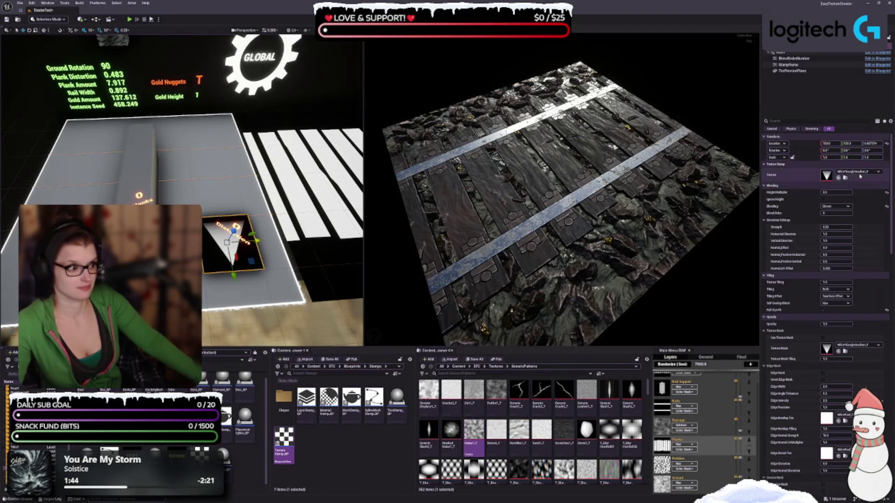
pyautogui.click(845, 178)
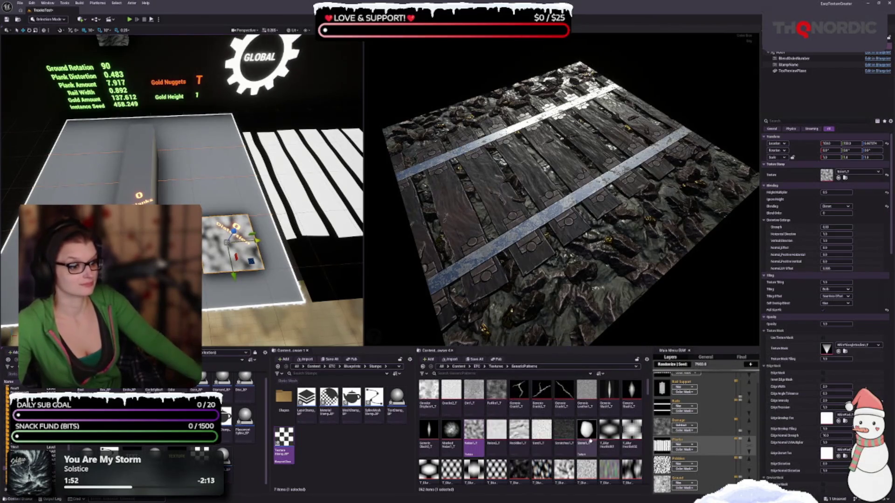
pyautogui.click(496, 366)
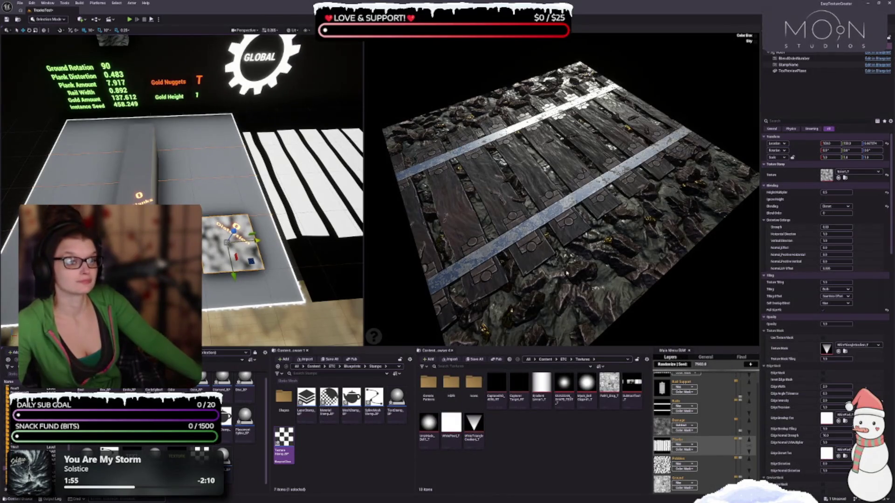
pyautogui.scroll(1, 566, 197)
pyautogui.scroll(1, 562, 192)
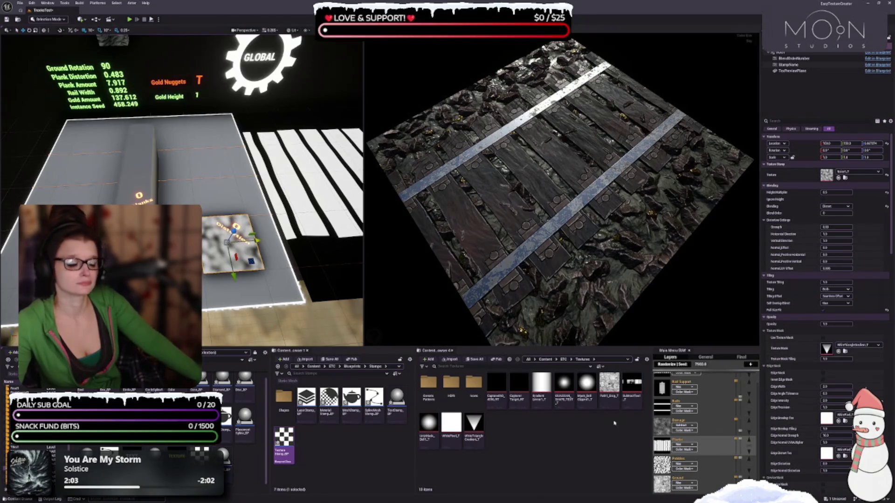
# - Give the Pebbles layer a different blend mode and look through its settings in Details
pyautogui.click(685, 464)
pyautogui.click(684, 474)
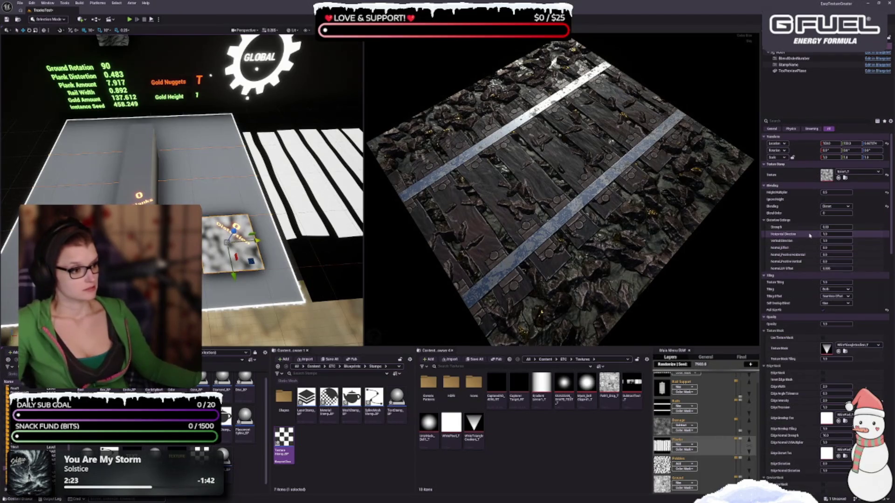
pyautogui.scroll(-1, 787, 225)
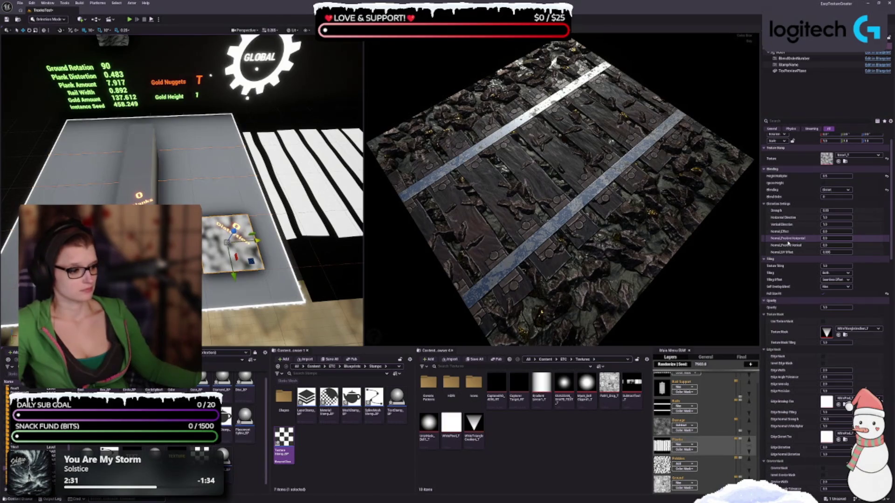
pyautogui.scroll(-6, 794, 280)
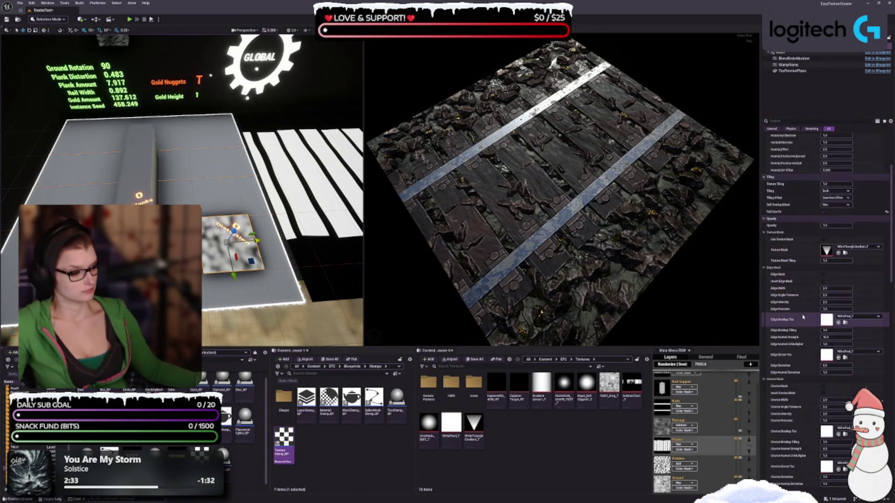
pyautogui.scroll(-10, 802, 313)
pyautogui.scroll(-4, 794, 321)
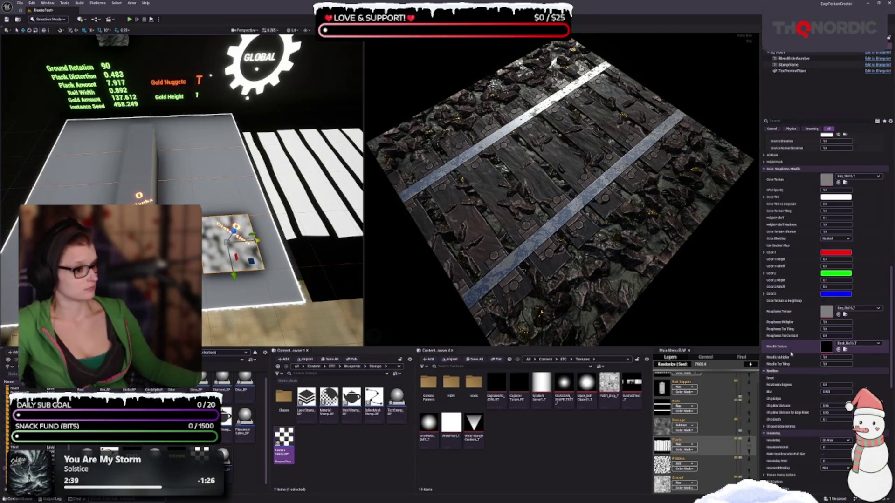
pyautogui.scroll(-3, 787, 354)
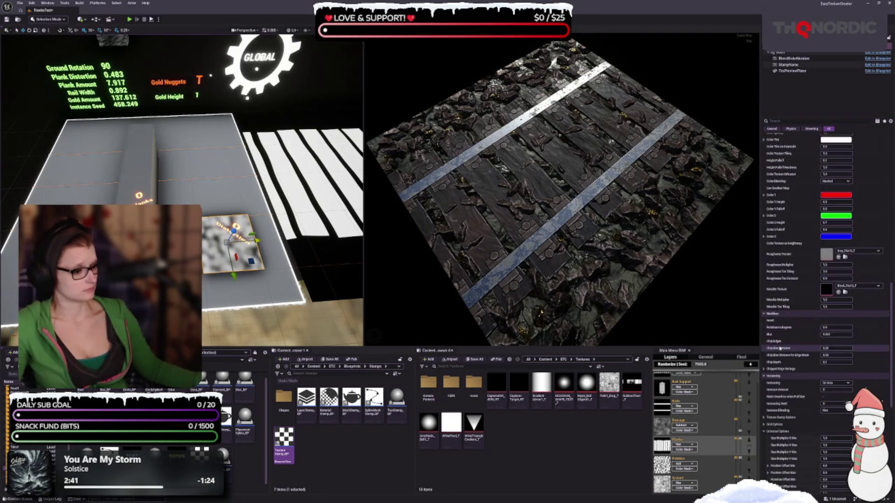
pyautogui.scroll(-3, 779, 349)
pyautogui.scroll(-4, 780, 353)
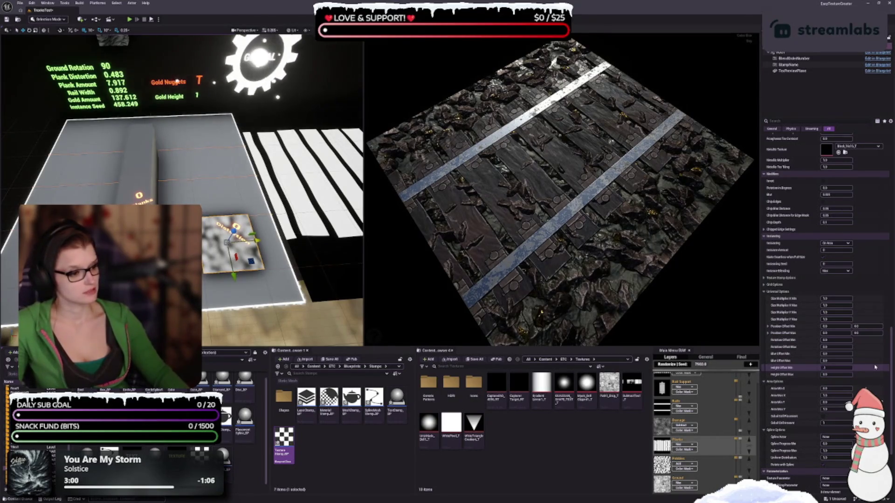
# - Set Height Offset Min to 0.1 and select the Plank Distortion parameter actor
pyautogui.write('0.1')
pyautogui.press('Tab')
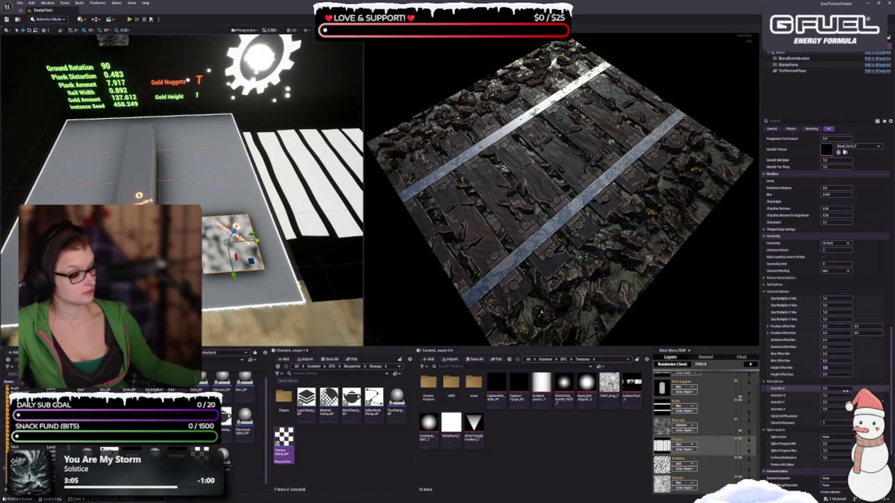
pyautogui.scroll(-2, 804, 383)
pyautogui.scroll(-3, 804, 383)
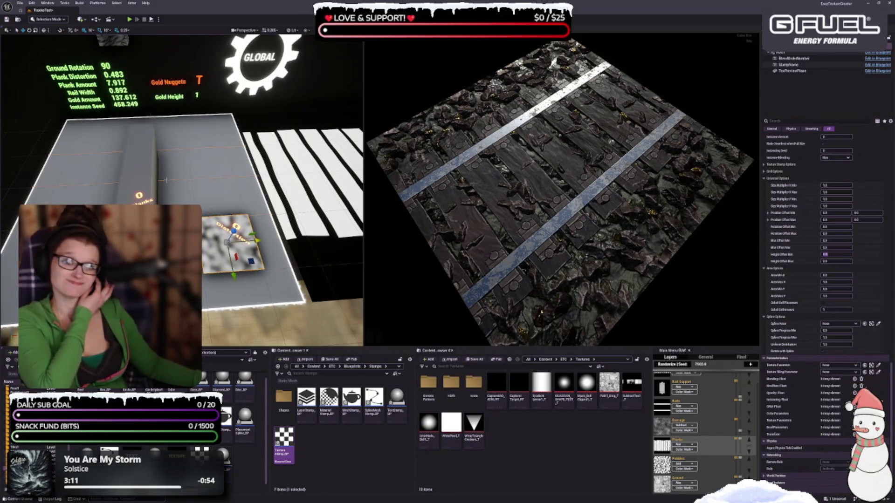
pyautogui.click(800, 447)
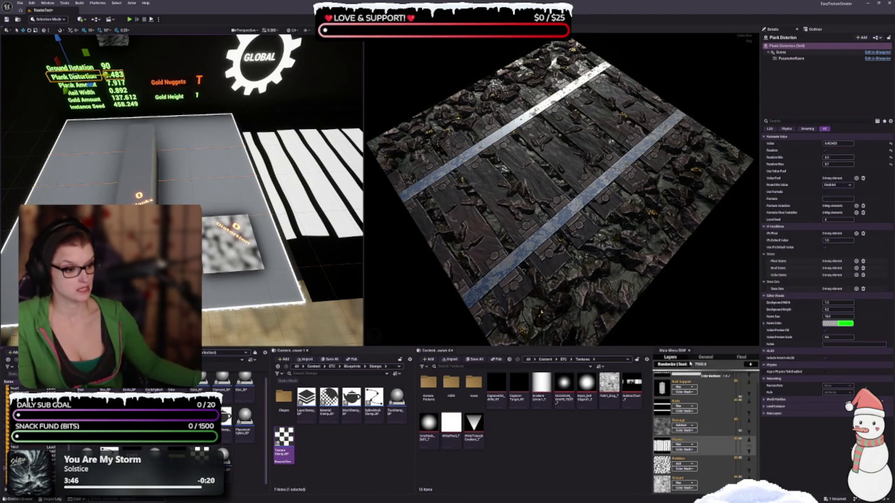
# - Select the Damage layer, dismiss its tooltip, and pick a texture from the Textures folder
pyautogui.click(662, 430)
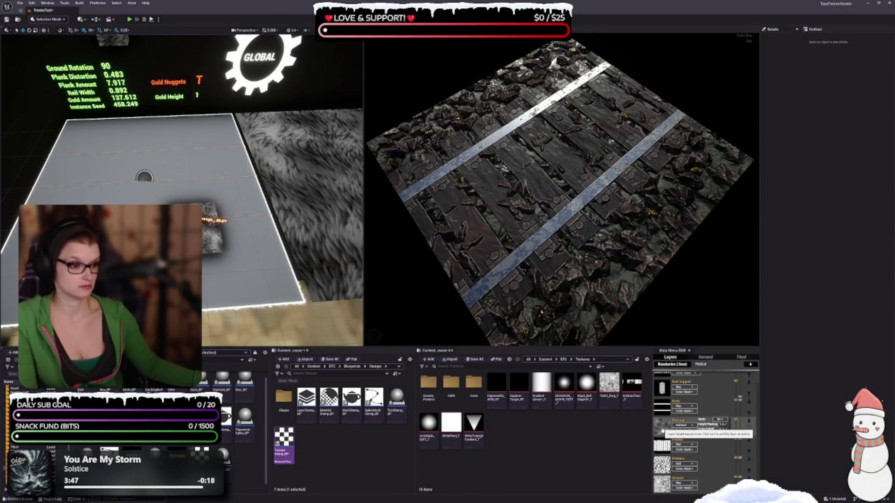
pyautogui.click(660, 430)
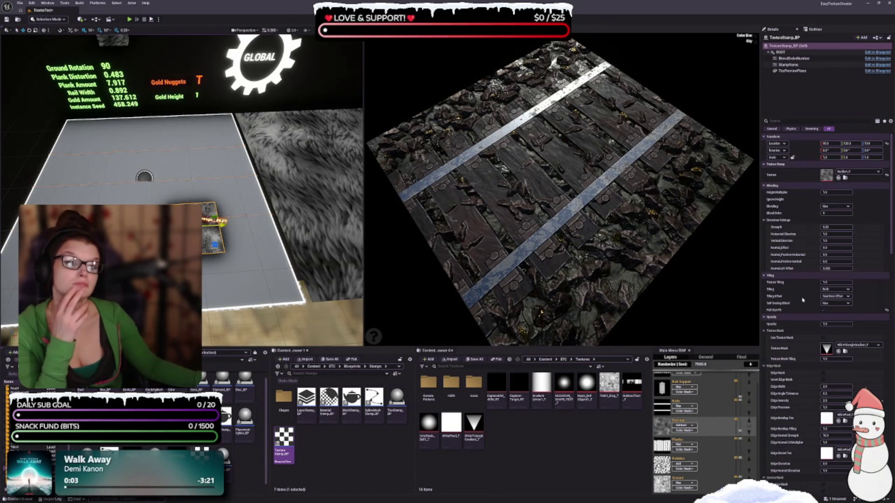
pyautogui.click(609, 385)
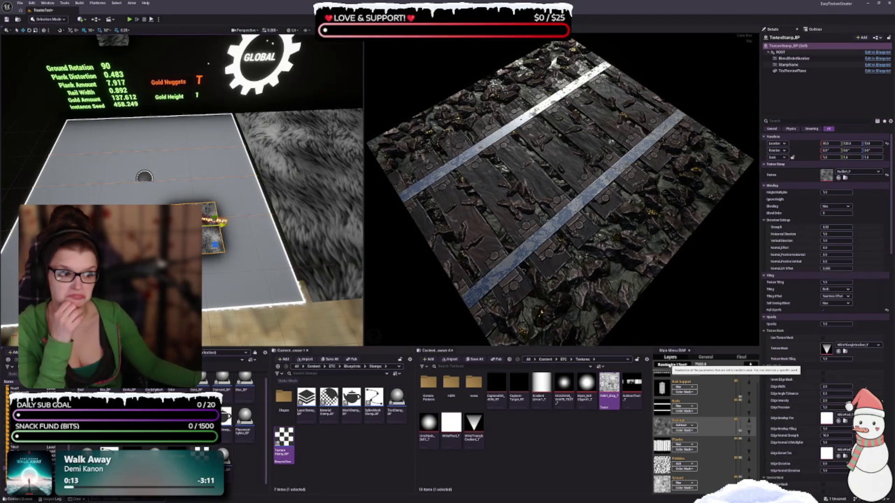
# - Reroll the random seed repeatedly until gold nuggets appear, then preview the Pebbles layer
pyautogui.click(669, 365)
pyautogui.click(669, 365)
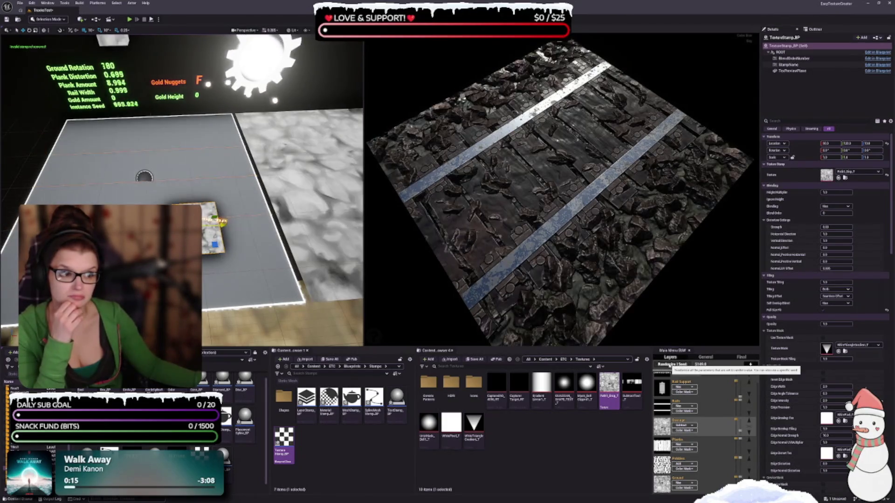
pyautogui.click(669, 365)
pyautogui.click(669, 365)
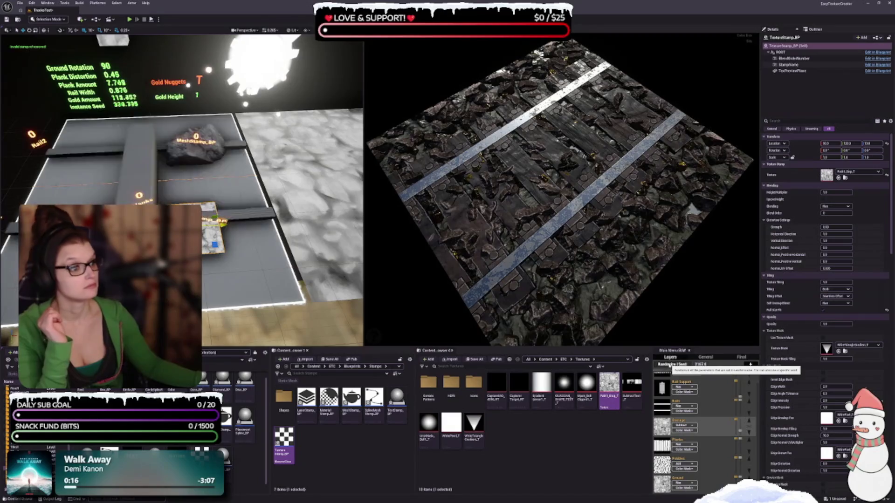
pyautogui.click(669, 365)
pyautogui.click(669, 365)
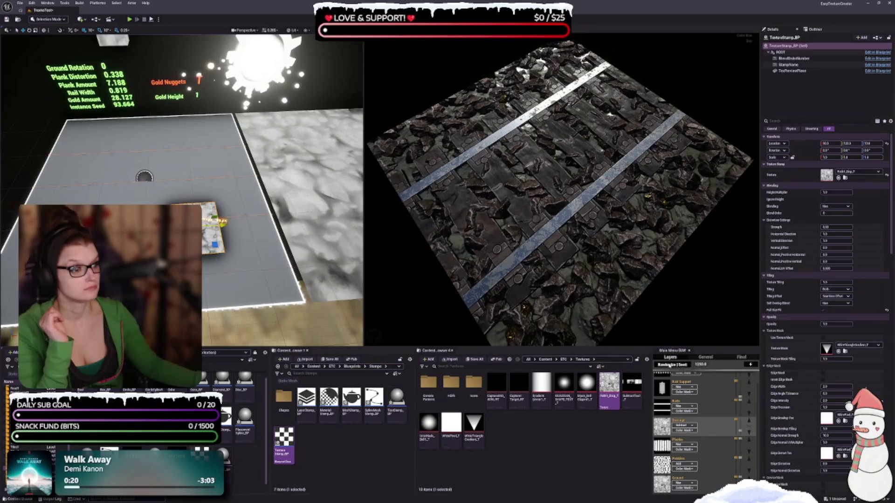
pyautogui.click(669, 364)
pyautogui.click(669, 364)
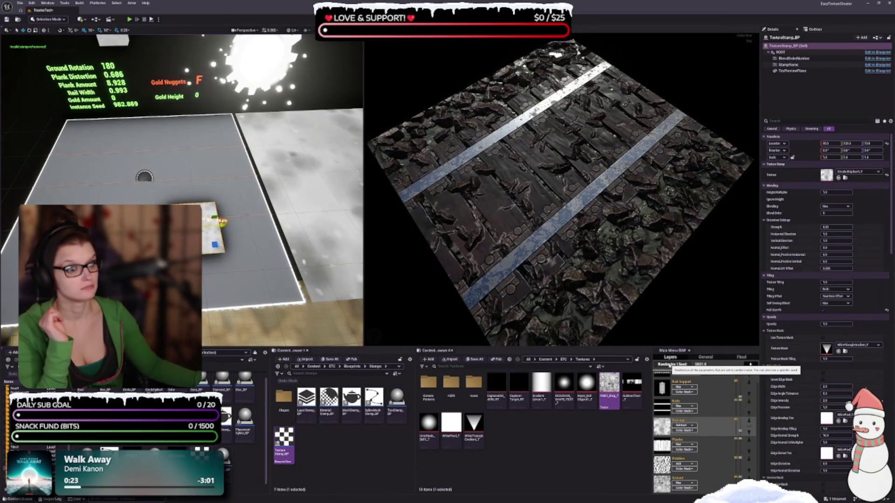
pyautogui.click(669, 365)
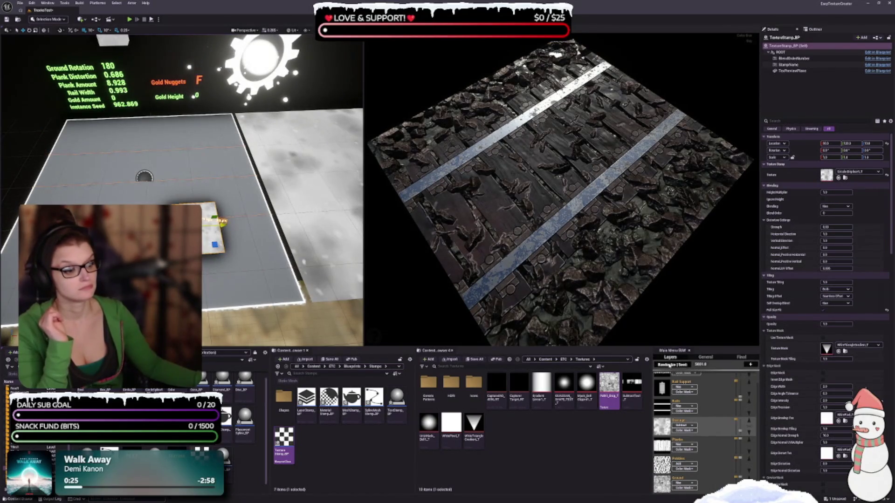
pyautogui.click(669, 365)
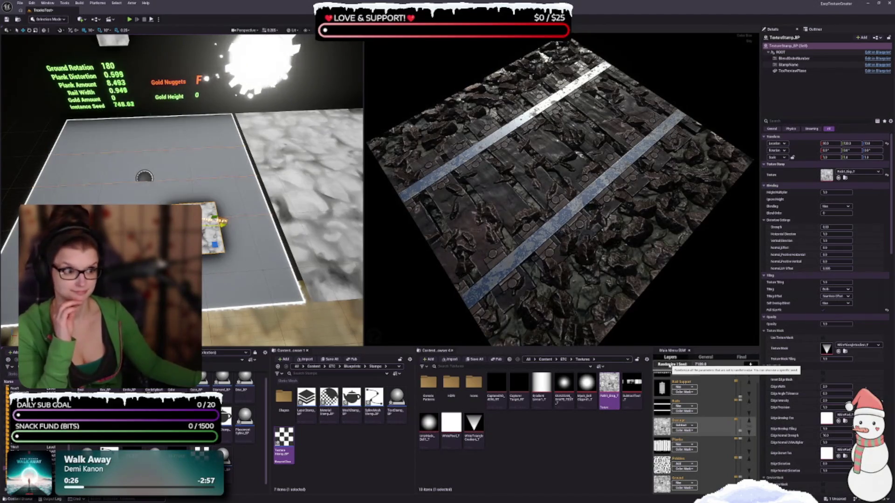
pyautogui.click(669, 365)
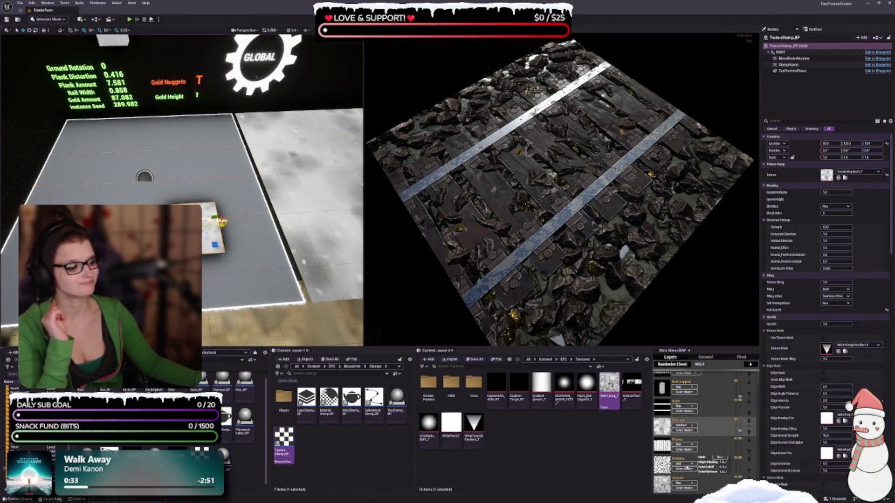
pyautogui.click(678, 462)
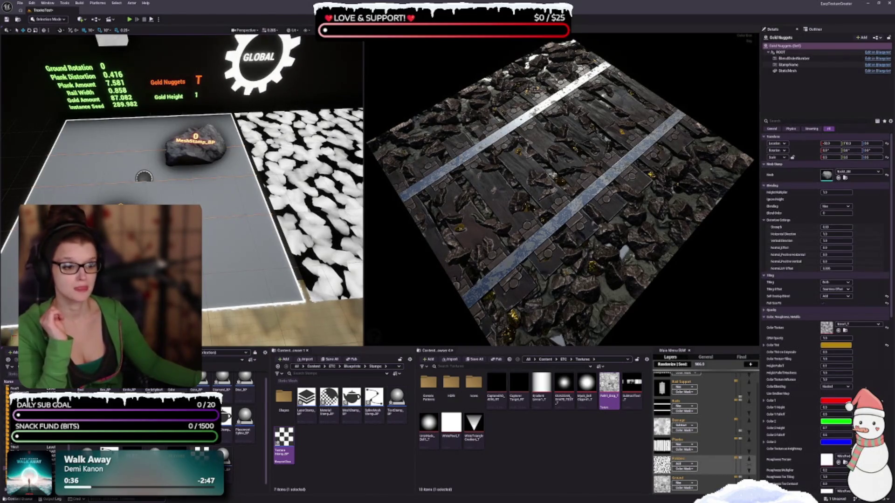
# - Select the rock mesh stamp and change its Height Offset Max and Min values
pyautogui.click(192, 161)
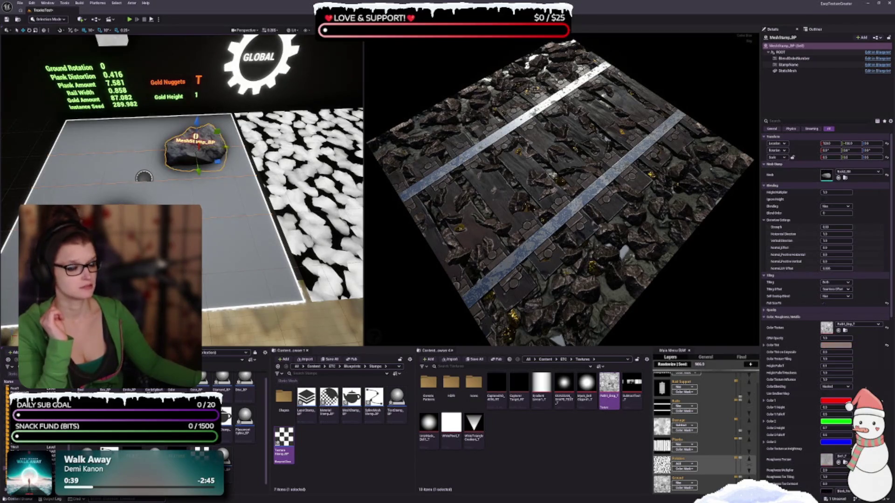
pyautogui.scroll(-3, 859, 302)
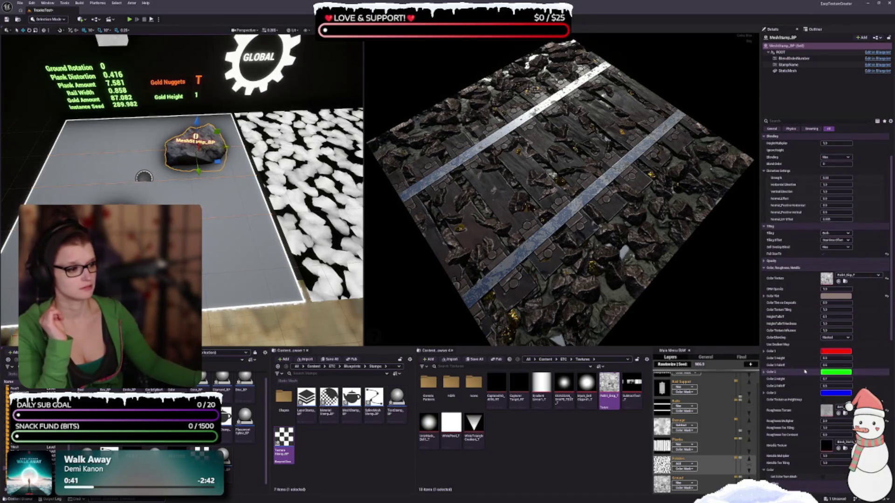
pyautogui.scroll(-15, 802, 373)
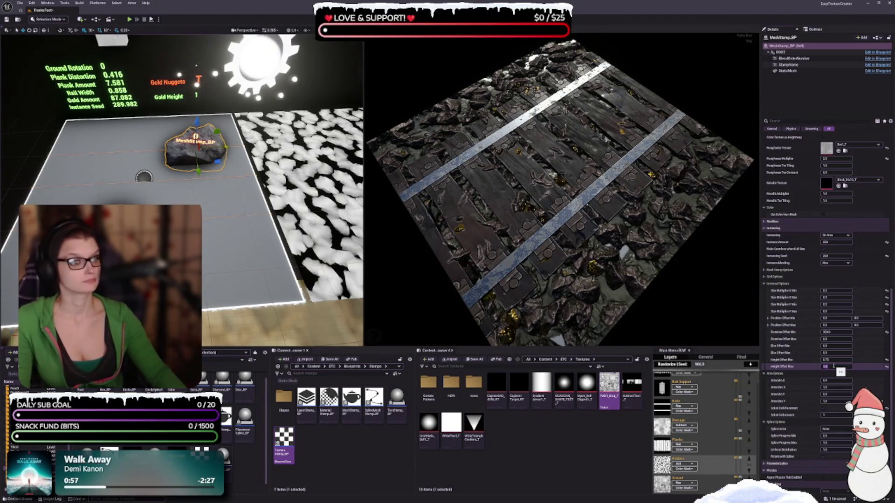
pyautogui.press('Return')
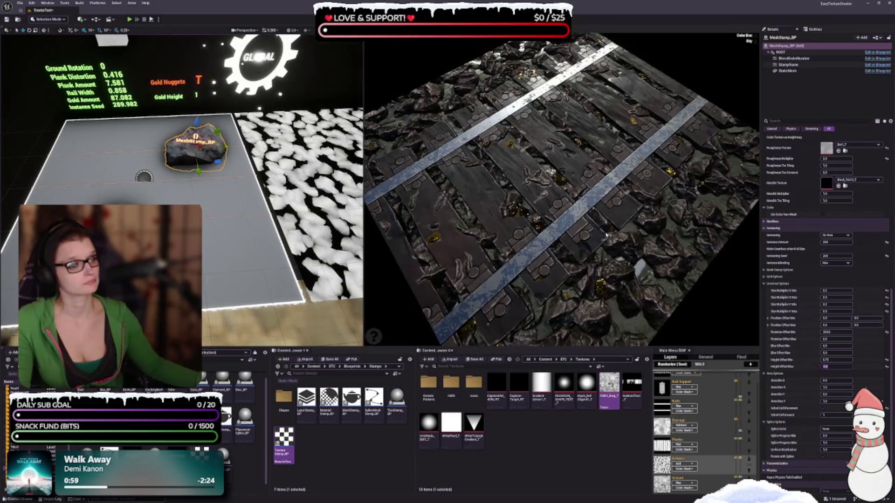
pyautogui.click(836, 359)
pyautogui.press('Return')
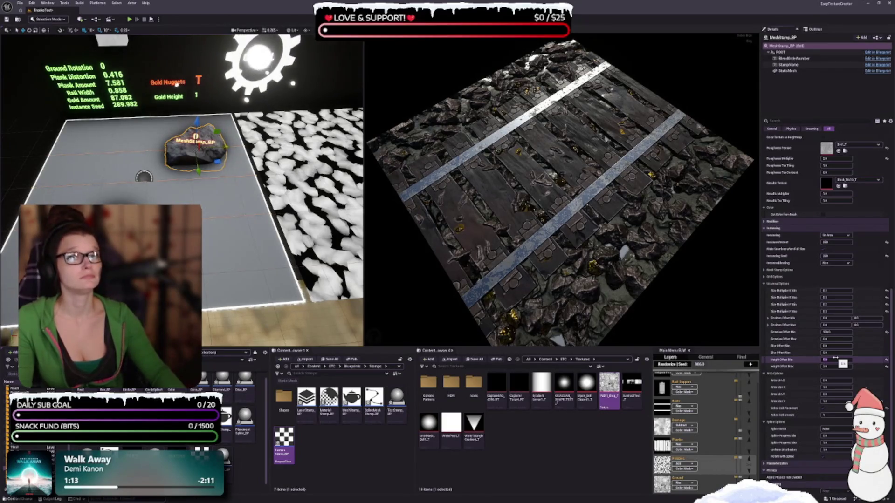
# - Adjust the other stamp's minimum height offset, save the TracksTest map, and reselect the rock stamp
pyautogui.moveTo(559, 195)
pyautogui.mouseDown()
pyautogui.moveTo(564, 233)
pyautogui.moveTo(594, 196)
pyautogui.mouseUp()
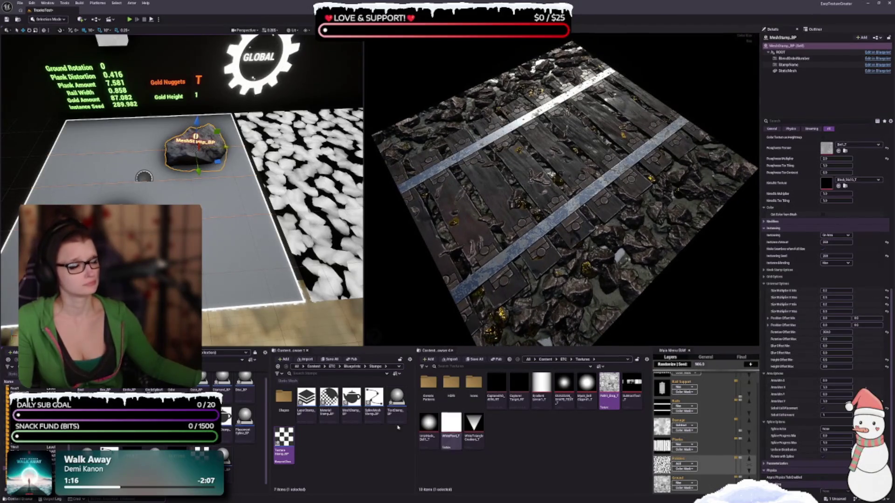
pyautogui.press('Escape')
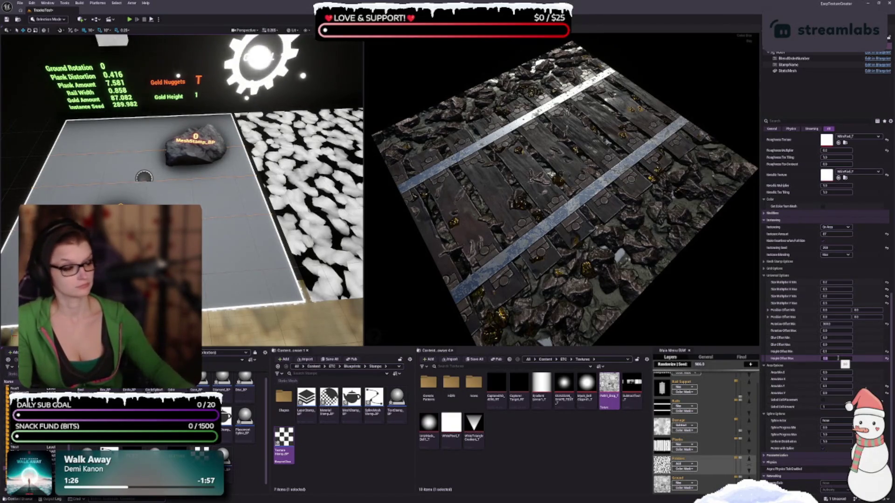
pyautogui.click(837, 352)
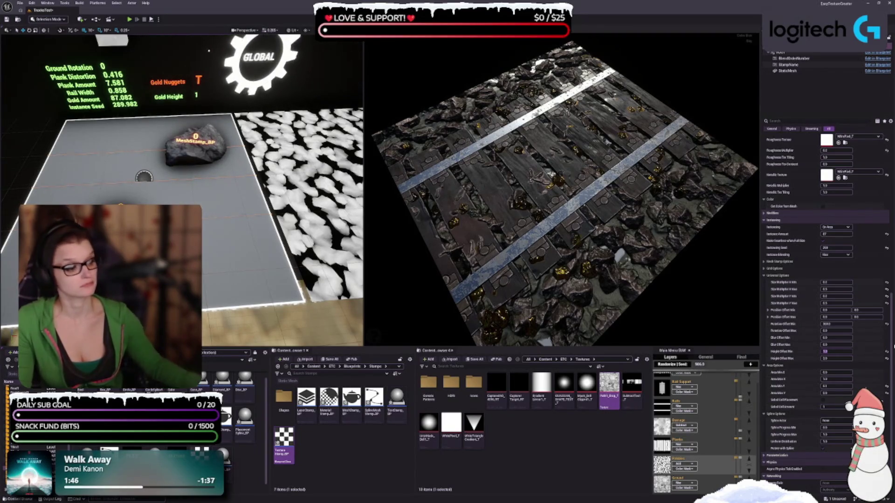
pyautogui.hotkey('ctrl', 's')
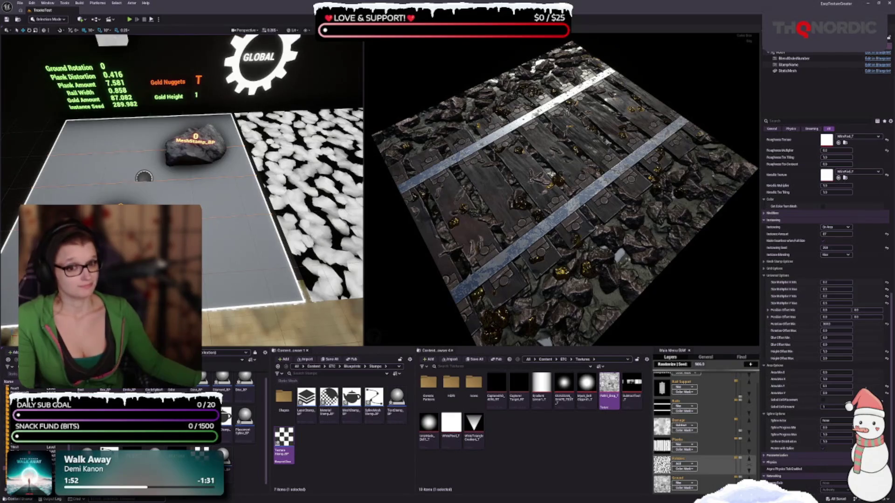
pyautogui.click(185, 156)
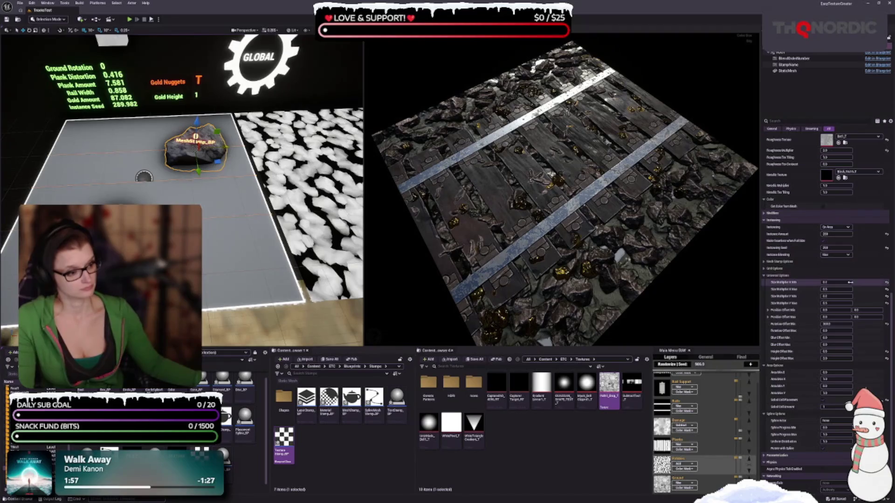
# - Try size multiplier values of 0.5 and 1 on the rock stamp's X and Y fields
pyautogui.write('-5')
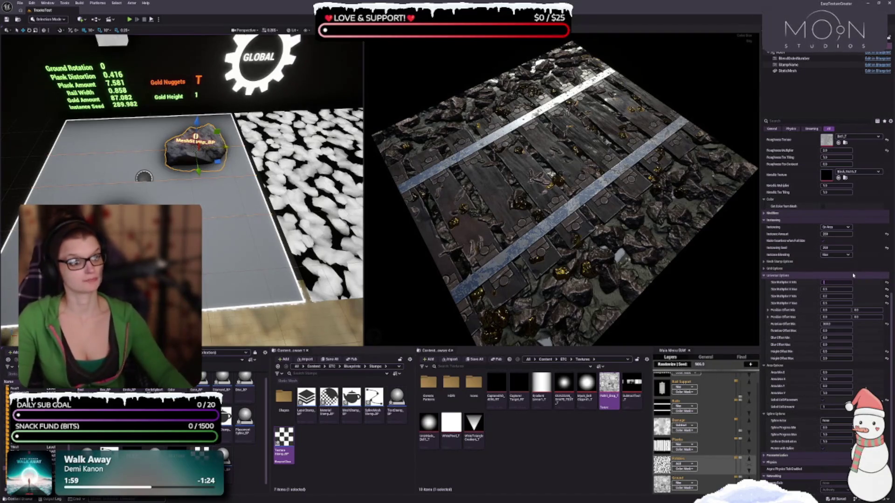
pyautogui.press('Tab')
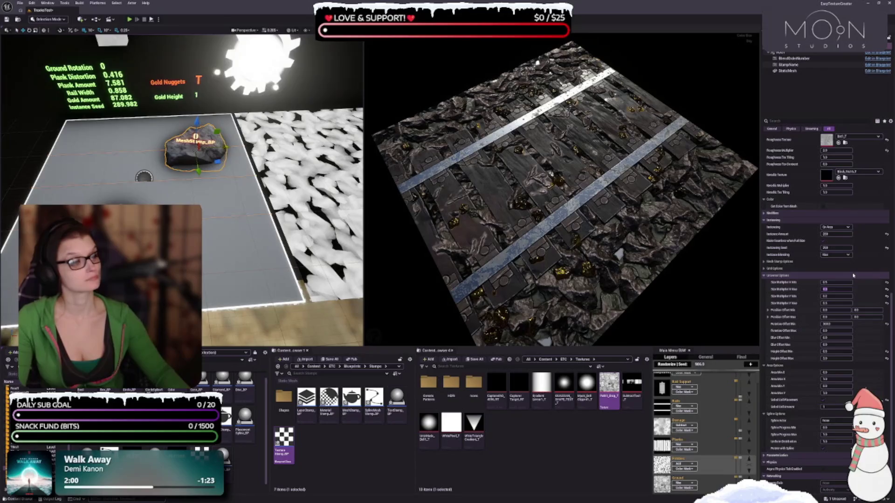
pyautogui.write('1')
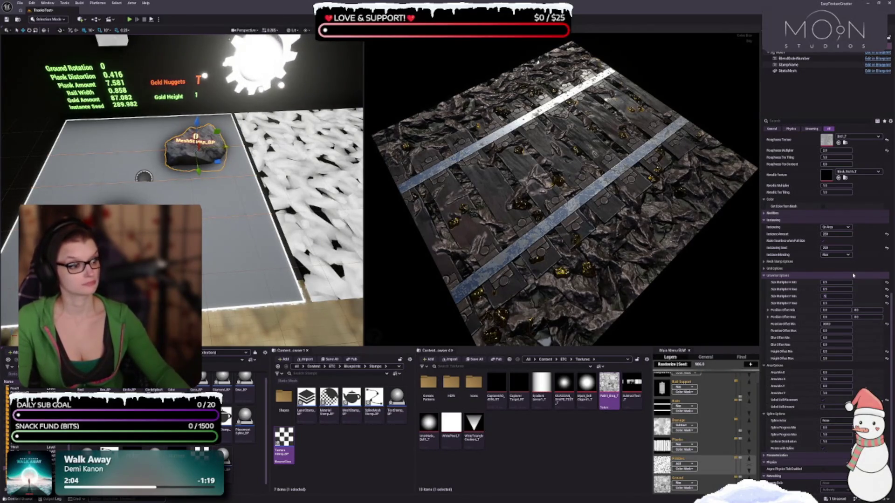
pyautogui.press('Tab')
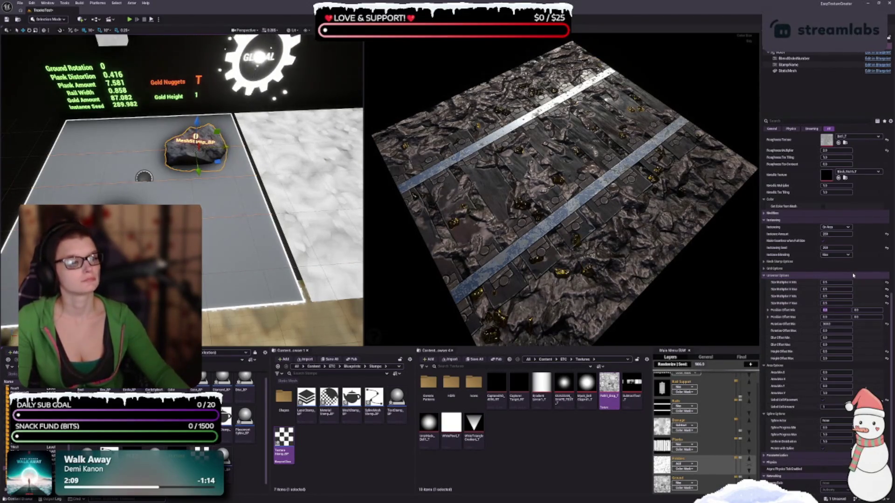
pyautogui.hotkey('shift', 'Tab')
pyautogui.hotkey('shift', 'Tab')
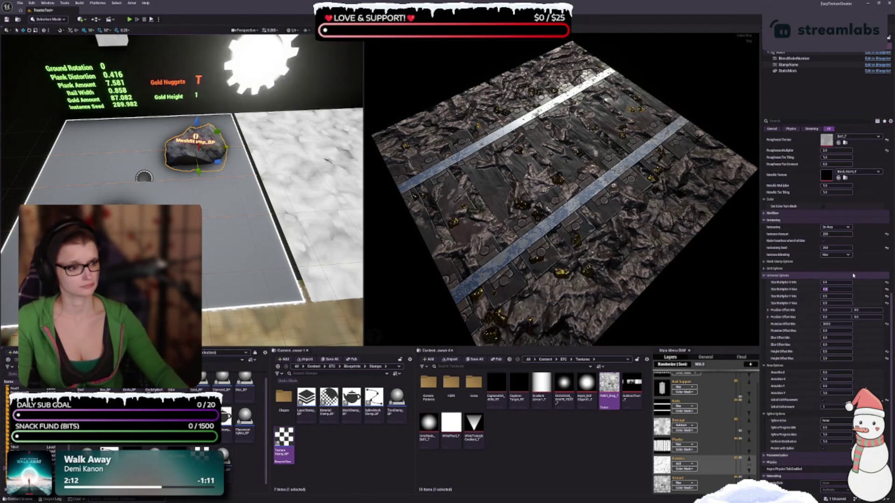
pyautogui.hotkey('shift', 'Tab')
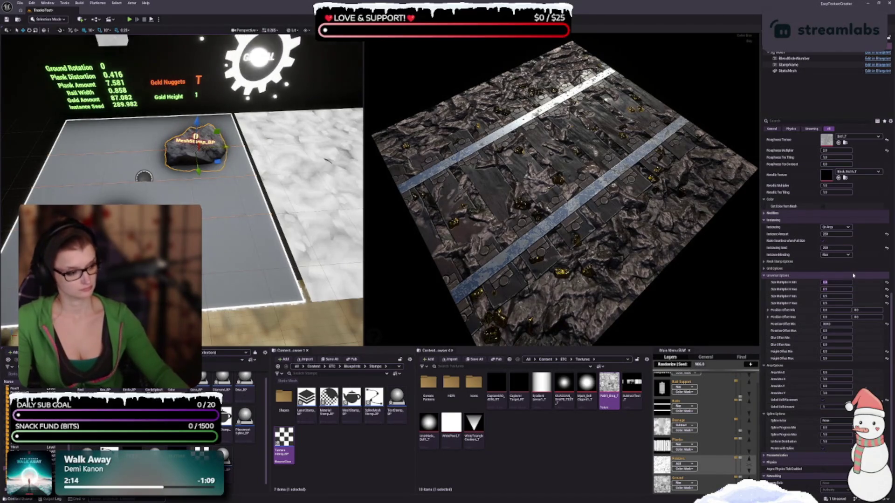
pyautogui.press('Return')
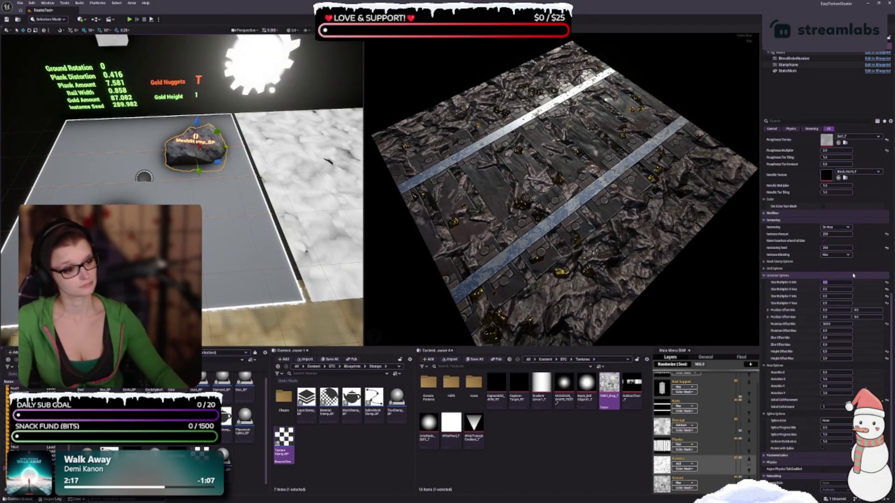
pyautogui.press('Tab')
pyautogui.press('Tab')
pyautogui.write('1')
pyautogui.press('Return')
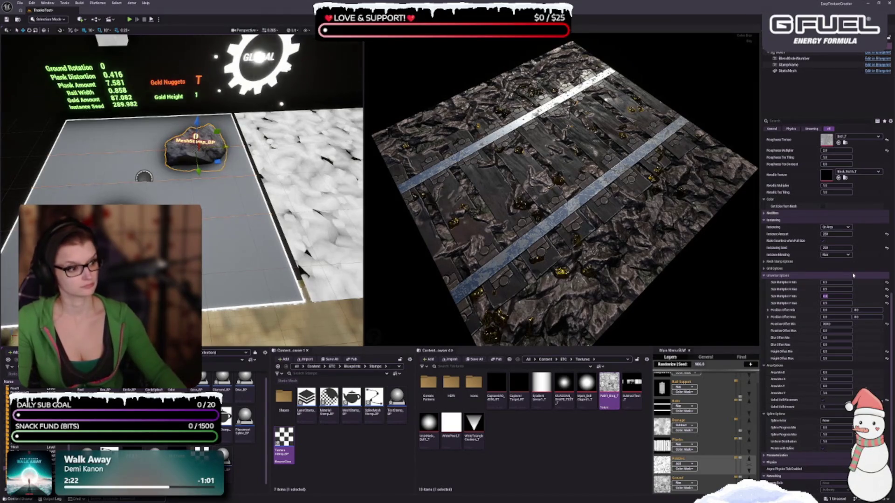
# - Reset maximum X and Y sizes to 1.0, then set maximum X and minimum Y to 0.5
pyautogui.click(888, 290)
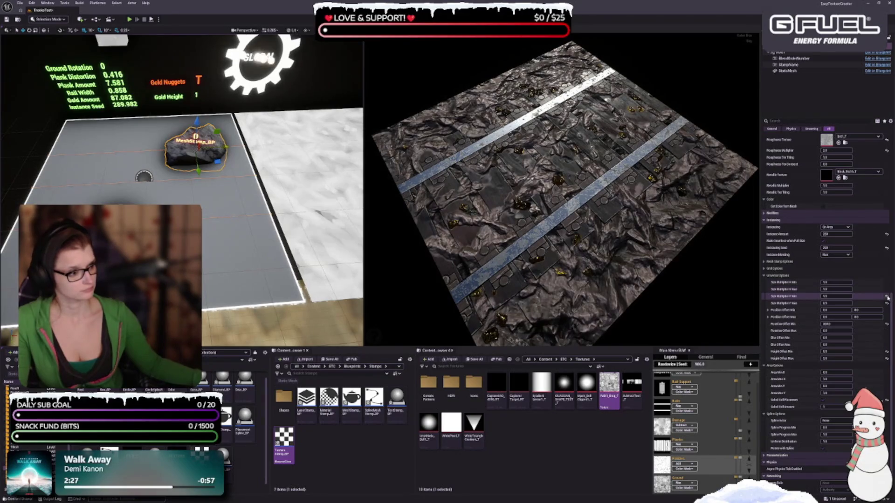
pyautogui.click(887, 304)
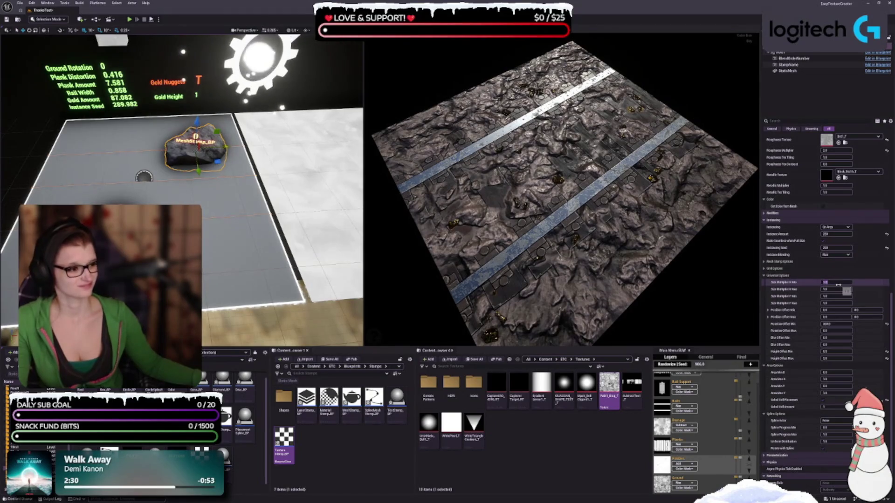
pyautogui.press('Tab')
pyautogui.write('0.5')
pyautogui.press('Tab')
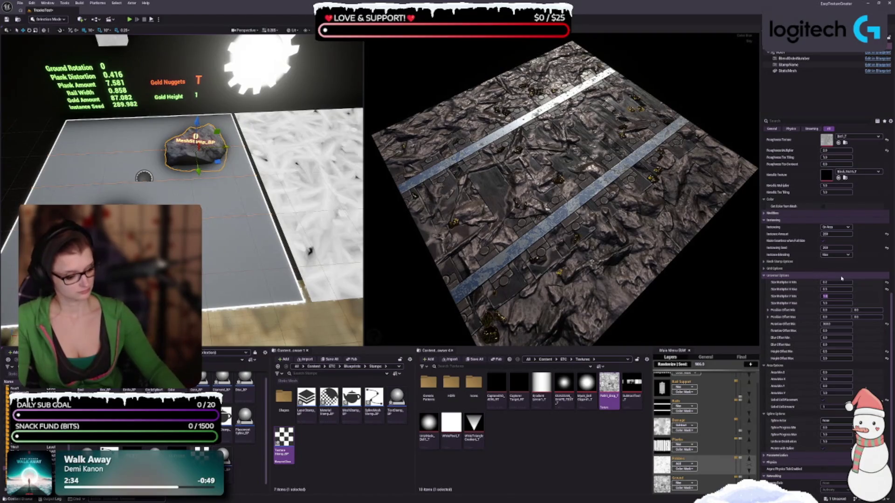
pyautogui.write('0.5')
pyautogui.press('Tab')
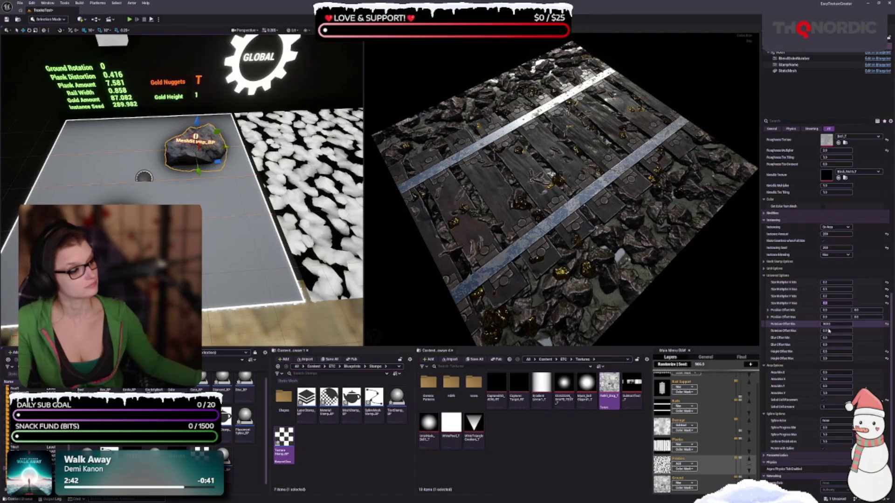
# - Give the rocks a rotation offset range of 0 to 360
pyautogui.press('Tab')
pyautogui.write('360')
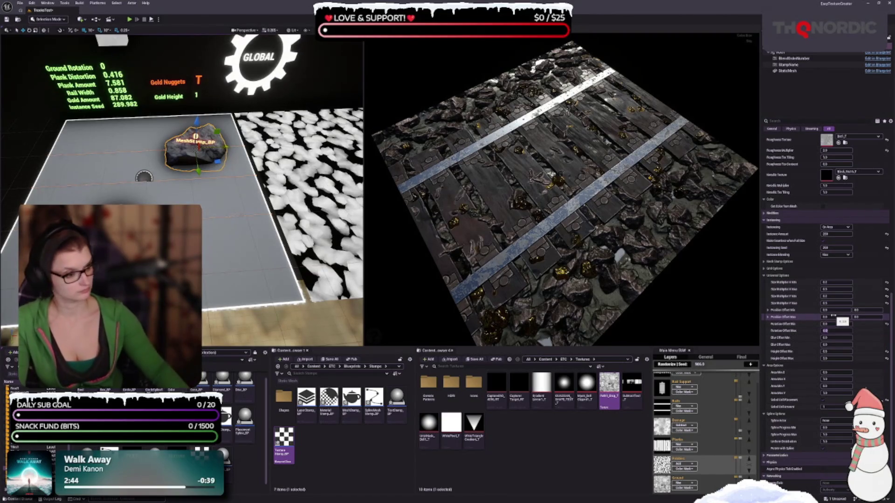
pyautogui.press('Return')
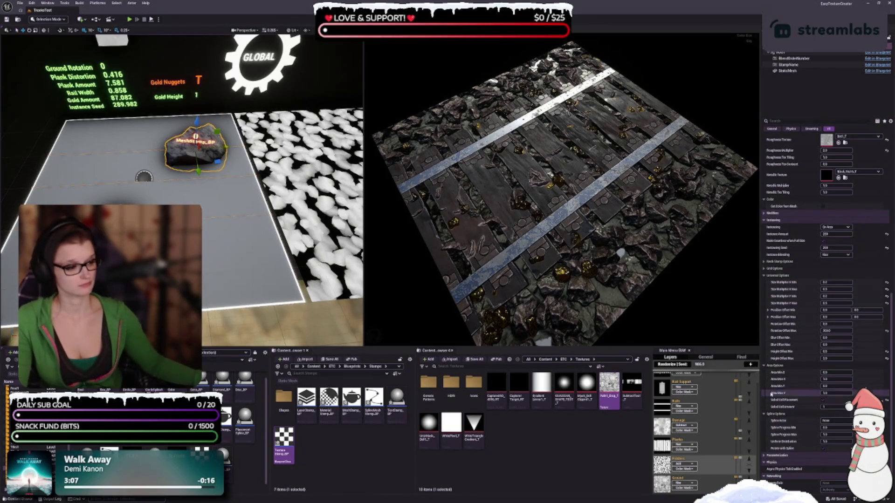
# - Enter 2 in the rock stamp's Height Offset Max field
pyautogui.click(839, 358)
pyautogui.write('2')
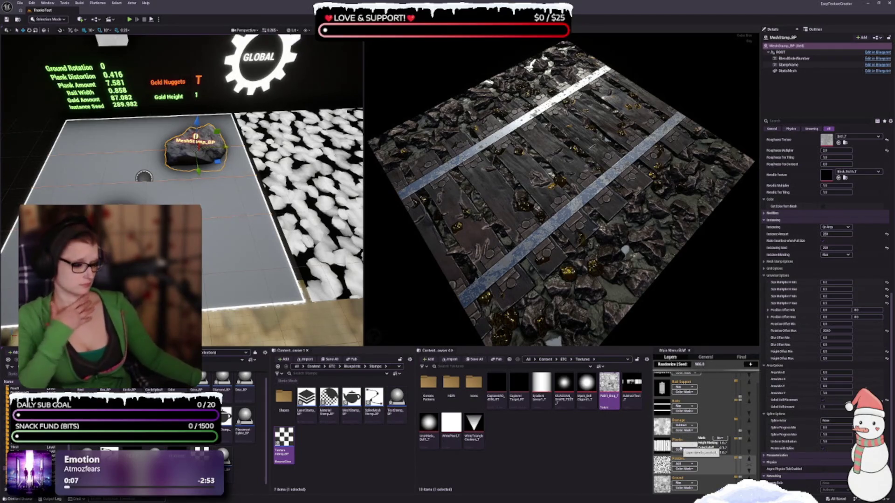
pyautogui.click(662, 447)
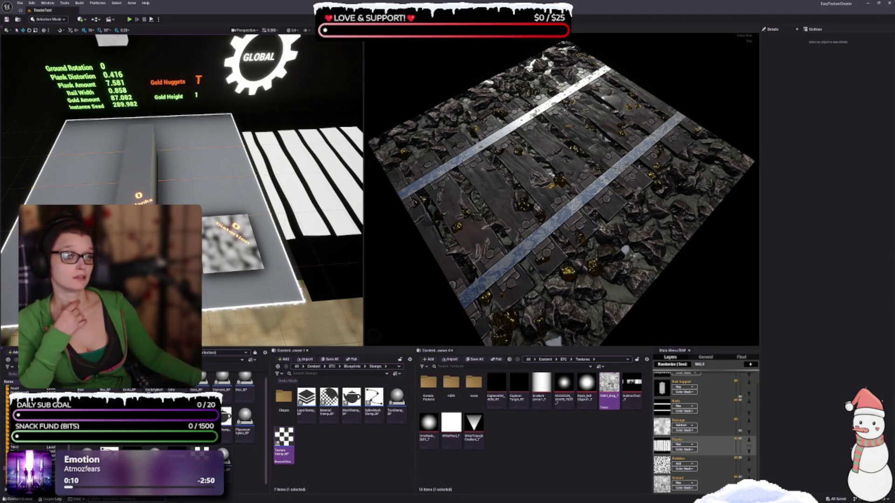
# - Select the Planks stamp and orbit the preview to a flatter, more top-down view
pyautogui.click(138, 195)
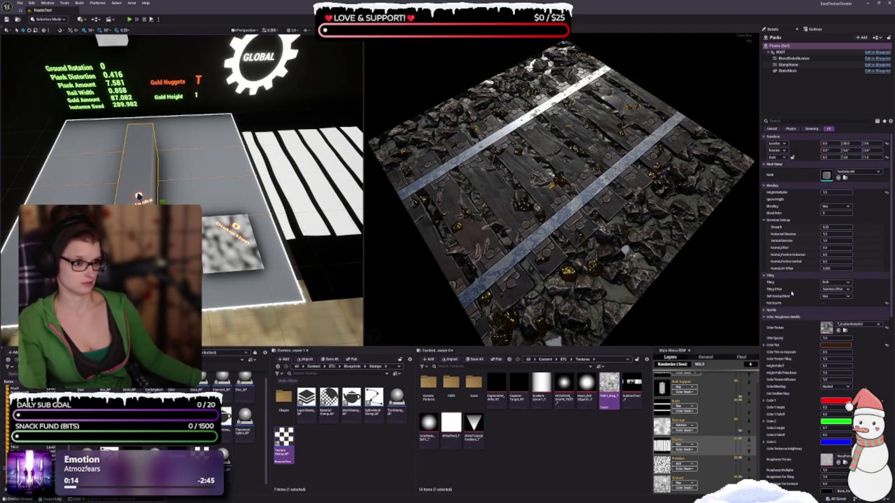
pyautogui.moveTo(643, 254); pyautogui.dragTo(665, 260)
pyautogui.scroll(-3, 807, 293)
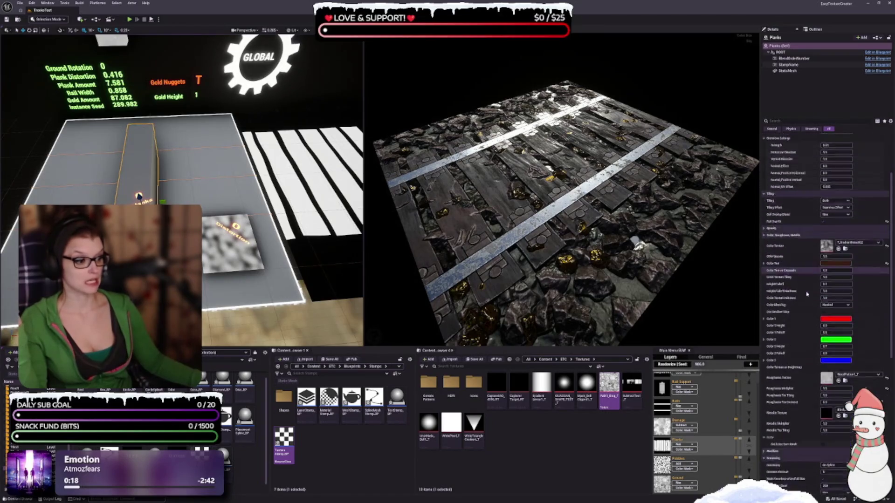
pyautogui.scroll(-7, 806, 293)
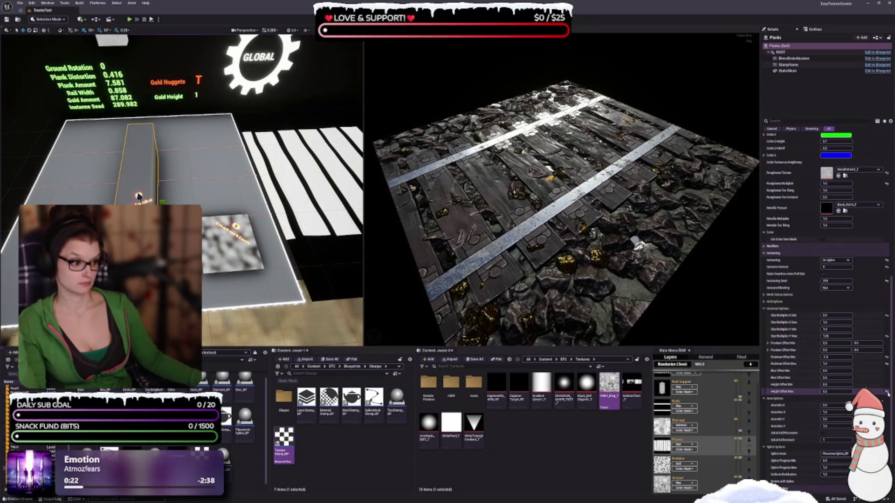
pyautogui.moveTo(654, 261); pyautogui.dragTo(663, 287)
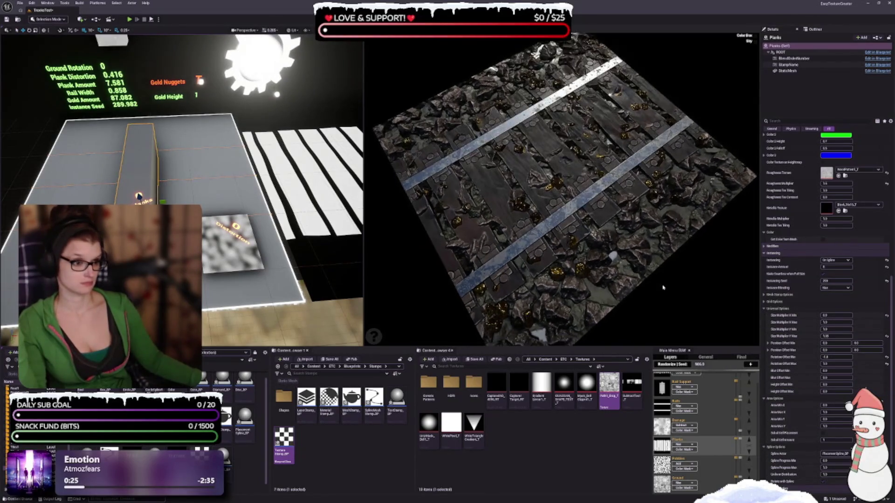
pyautogui.scroll(9, 836, 222)
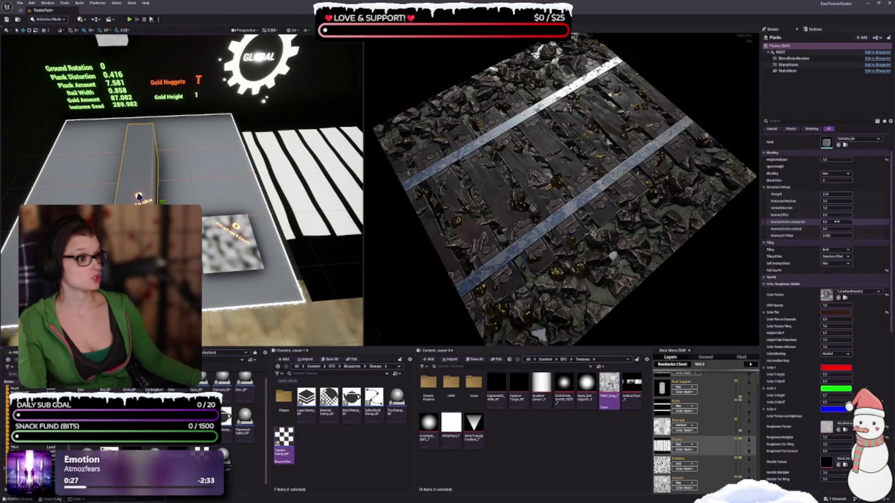
pyautogui.scroll(1, 837, 221)
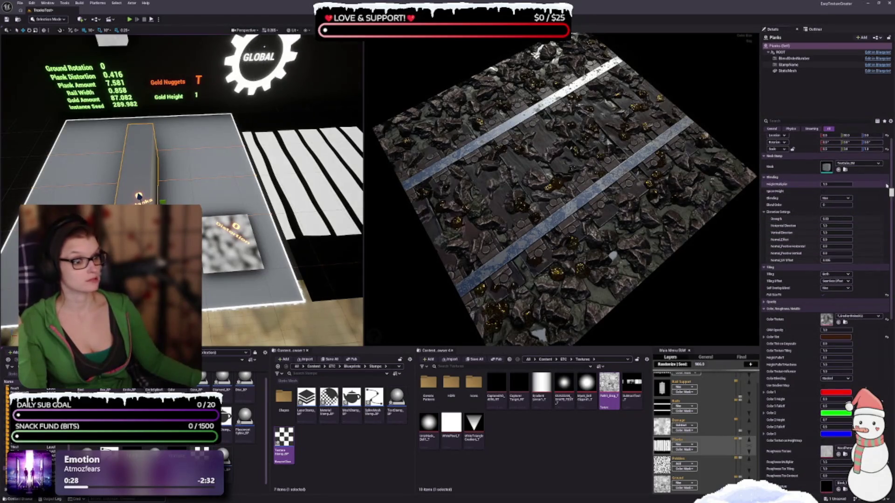
pyautogui.scroll(-12, 792, 307)
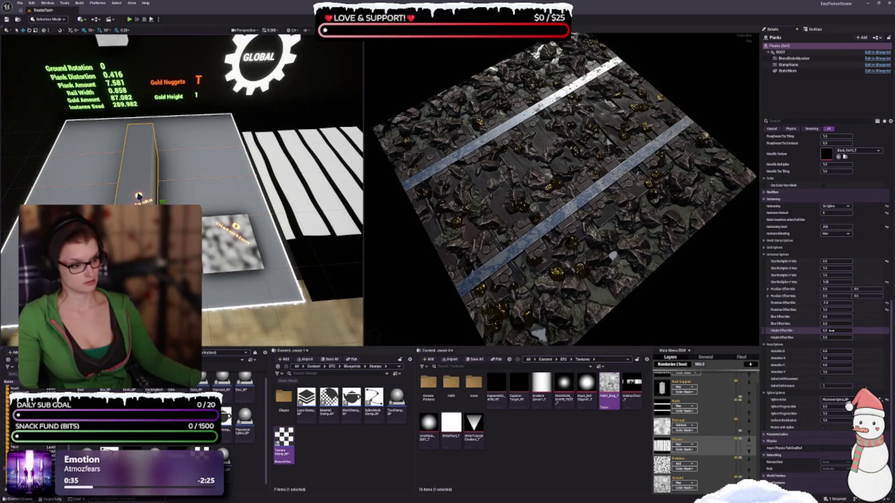
# - Set the planks' Height Offset Min to 2, then lower it to 1
pyautogui.click(832, 330)
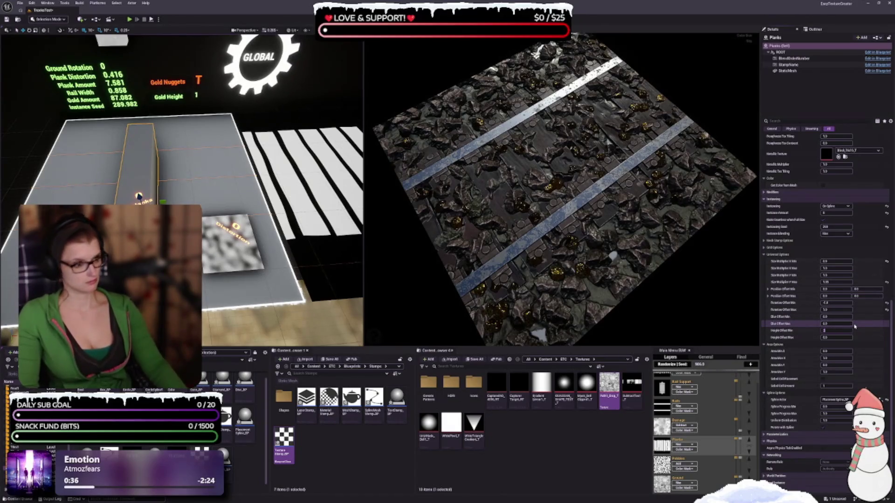
pyautogui.write('2.')
pyautogui.press('Tab')
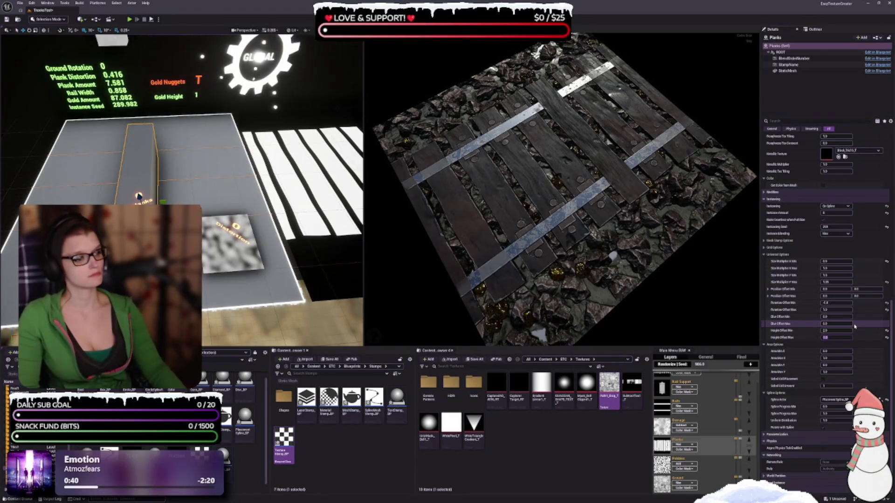
pyautogui.moveTo(566, 276)
pyautogui.mouseDown()
pyautogui.moveTo(484, 316)
pyautogui.moveTo(503, 307)
pyautogui.moveTo(476, 293)
pyautogui.mouseUp()
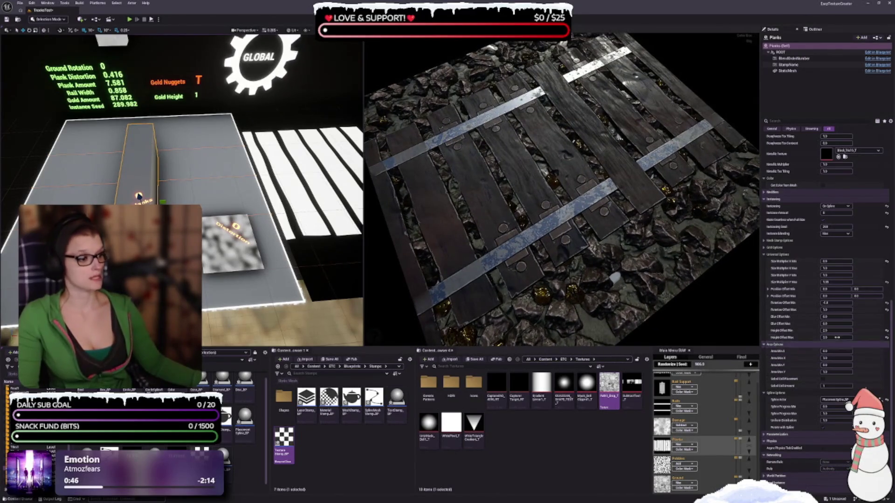
pyautogui.click(832, 330)
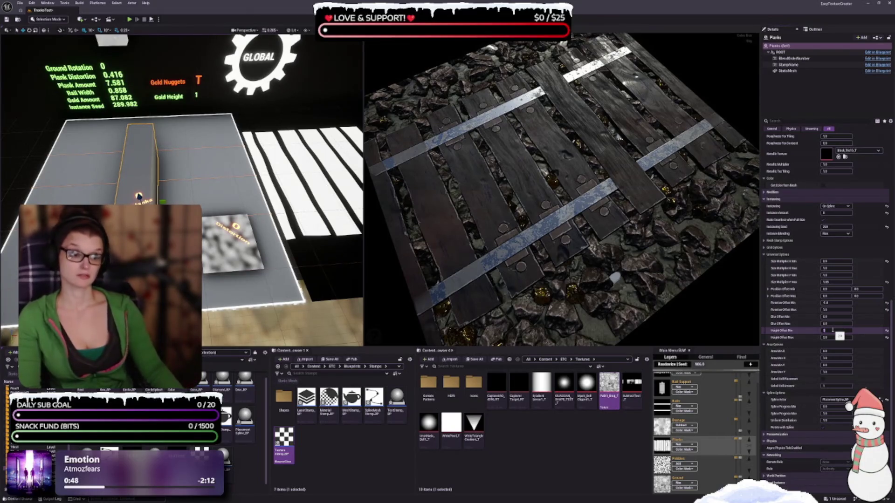
pyautogui.write('1')
pyautogui.press('Return')
# - Inspect the raised planks' lighting from low angles and bring up the Rails layer settings
pyautogui.moveTo(559, 210)
pyautogui.mouseDown()
pyautogui.moveTo(559, 168)
pyautogui.moveTo(559, 205)
pyautogui.mouseUp()
pyautogui.moveTo(560, 171)
pyautogui.mouseDown()
pyautogui.moveTo(561, 187)
pyautogui.moveTo(561, 173)
pyautogui.mouseUp()
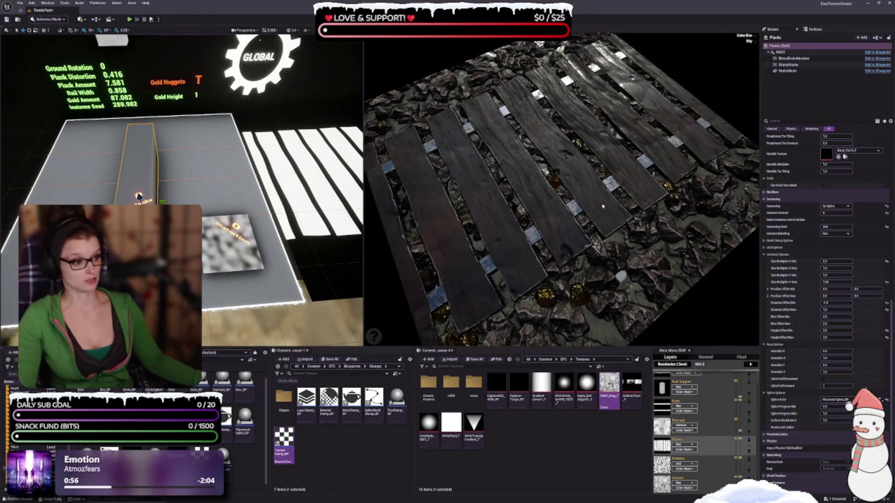
pyautogui.moveTo(621, 277); pyautogui.dragTo(614, 272)
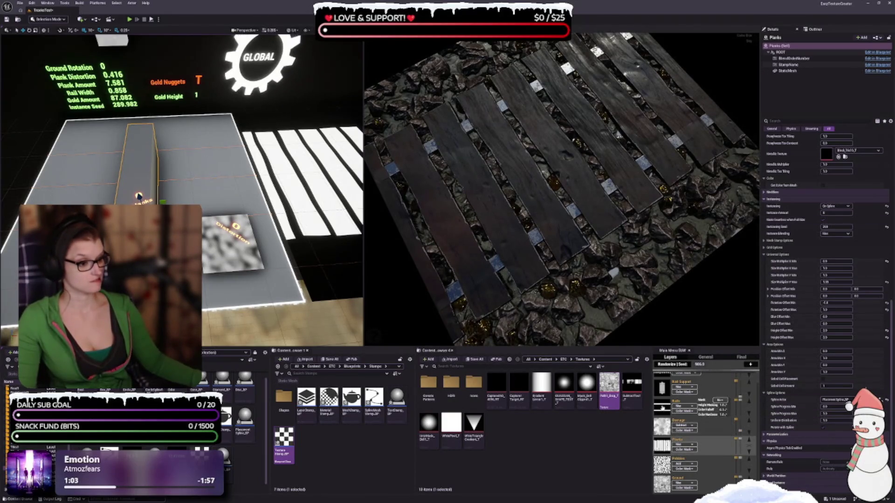
pyautogui.click(713, 406)
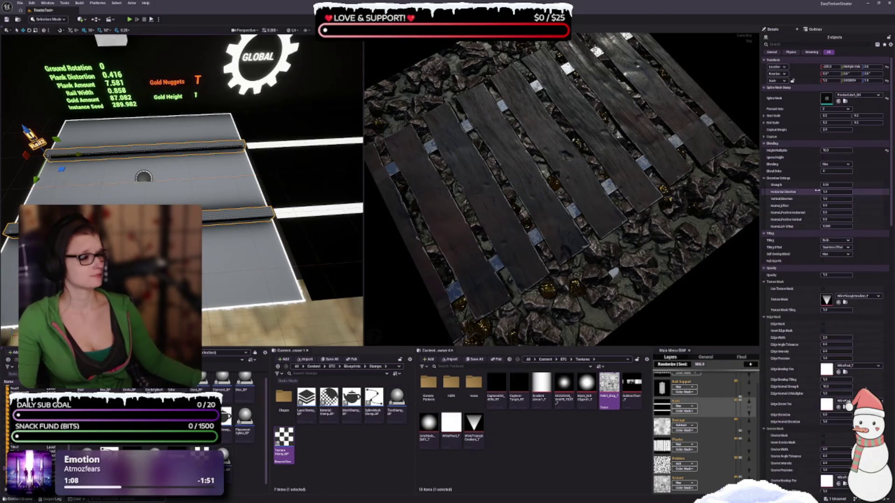
# - Reset the rails' Height Multiplier, then set it to 5 so pale rail tiles appear between planks
pyautogui.click(886, 153)
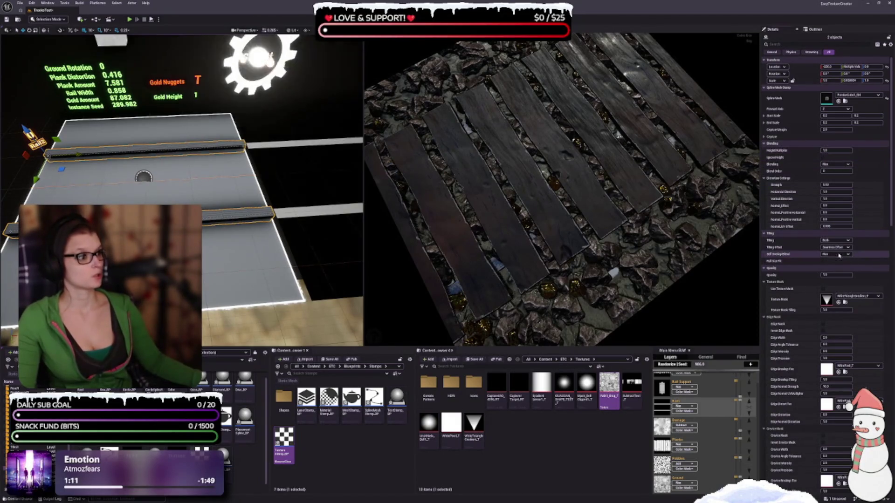
pyautogui.scroll(-10, 816, 269)
pyautogui.scroll(-15, 816, 270)
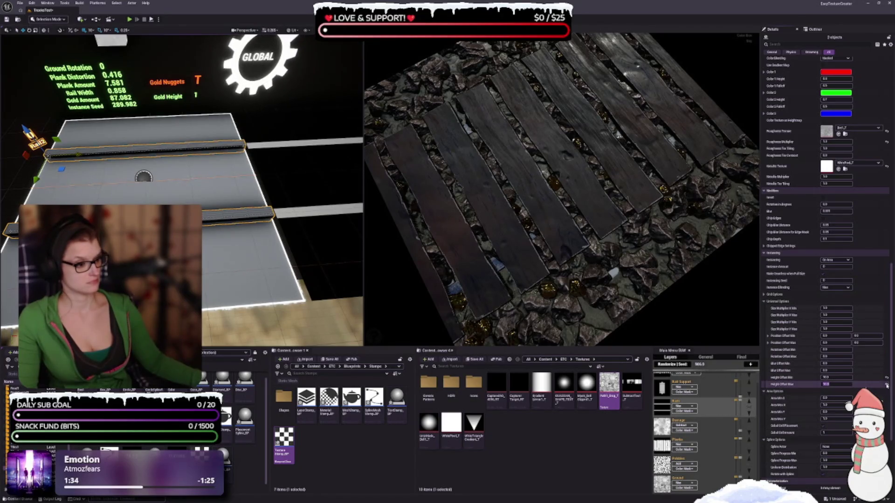
pyautogui.scroll(2, 819, 406)
pyautogui.scroll(3, 819, 405)
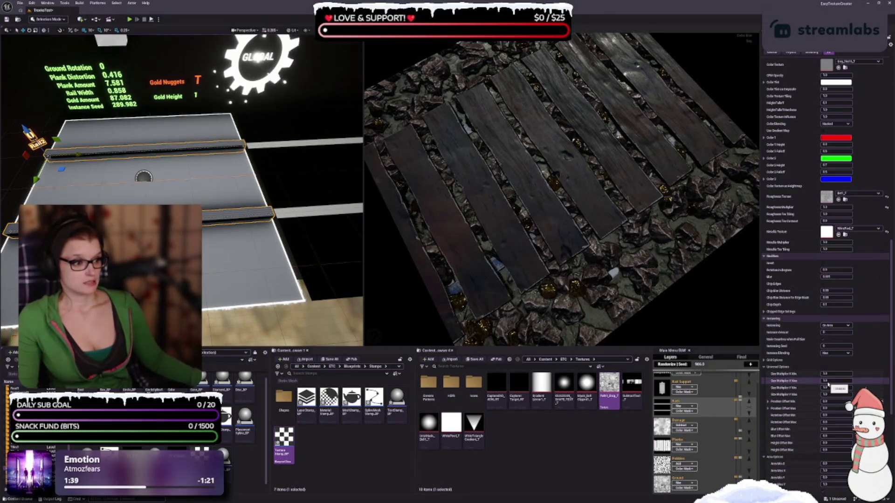
pyautogui.scroll(5, 816, 401)
pyautogui.scroll(3, 808, 408)
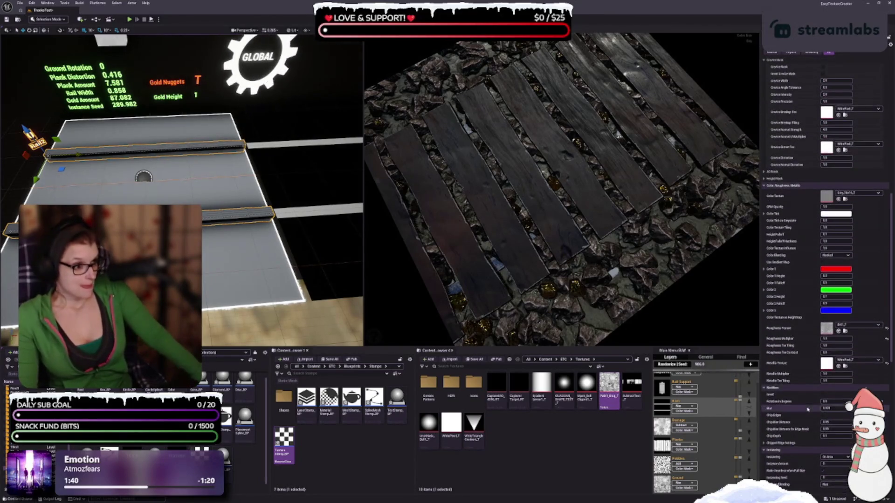
pyautogui.scroll(7, 807, 409)
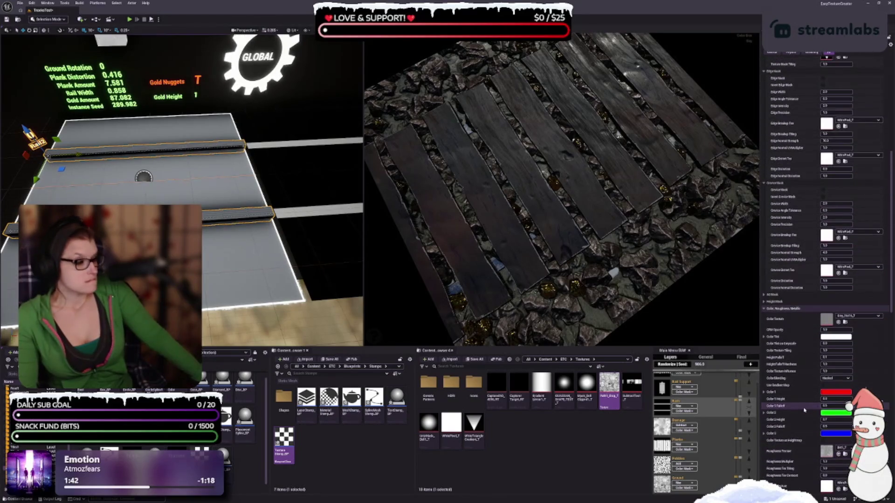
pyautogui.scroll(8, 803, 410)
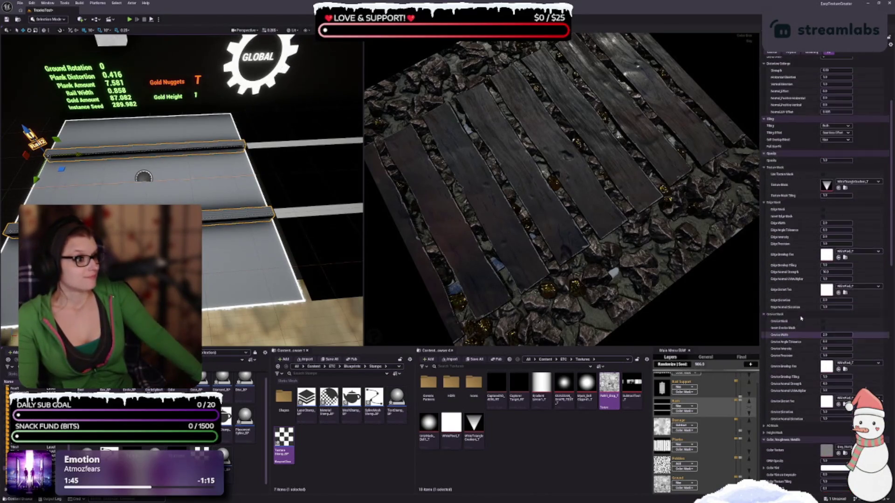
pyautogui.scroll(7, 808, 181)
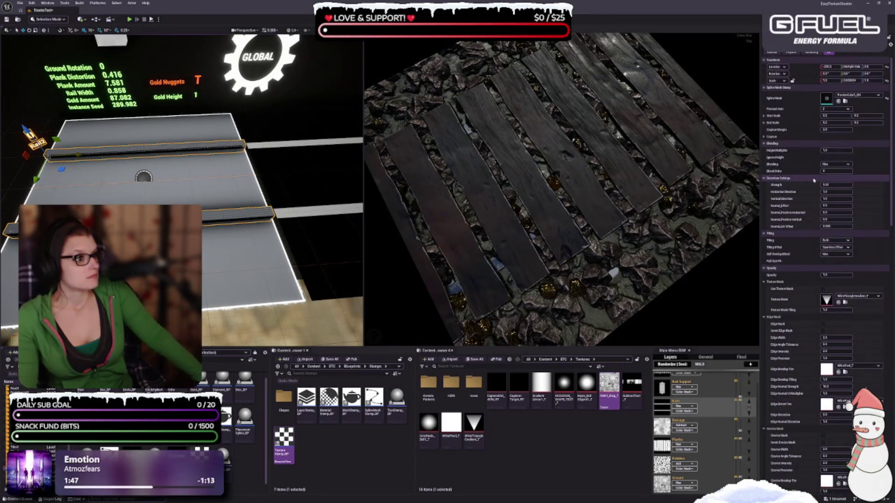
pyautogui.click(842, 150)
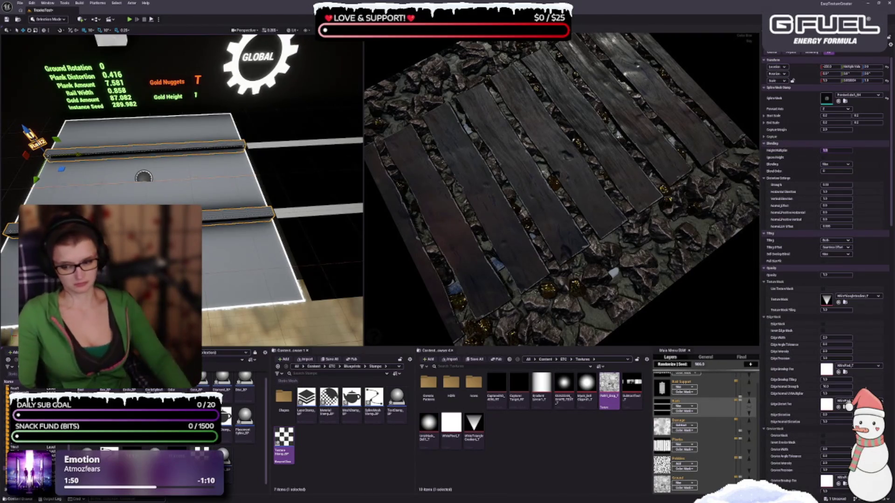
pyautogui.write('5')
pyautogui.press('Return')
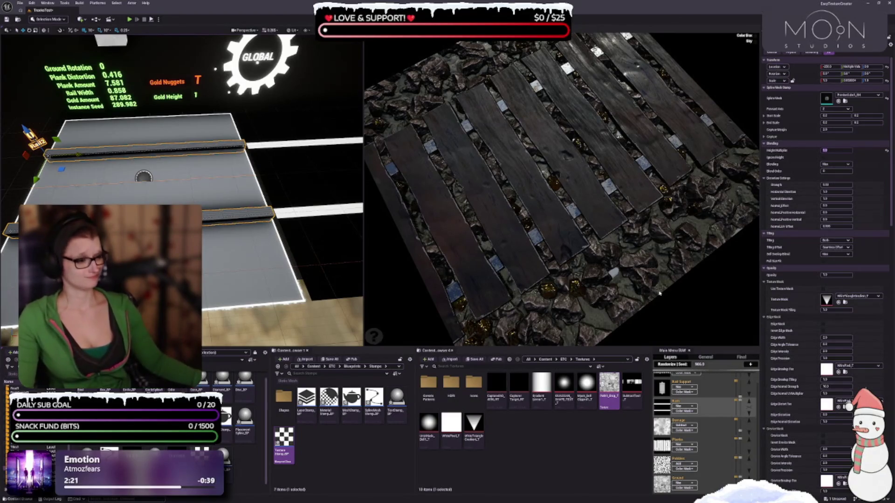
# - Collapse the Color/Roughness/Metallic, Opacity, Tiling and Modifiers sections in the Details panel
pyautogui.scroll(-15, 794, 277)
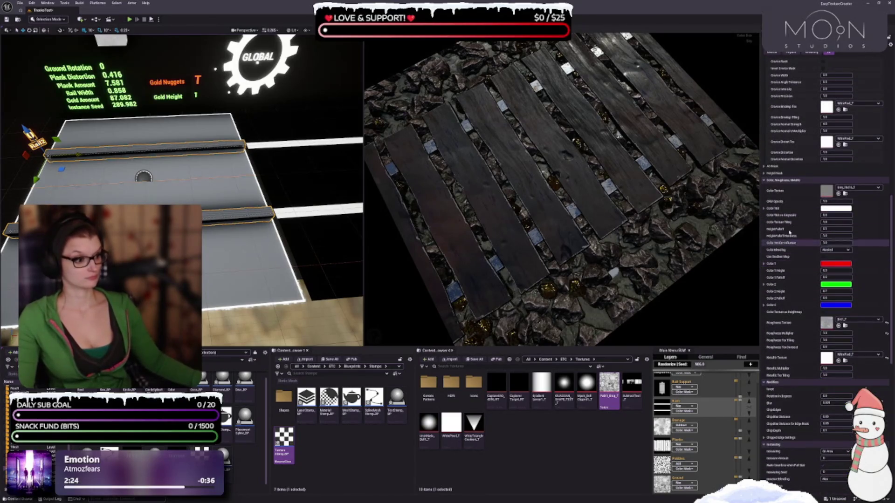
pyautogui.click(767, 180)
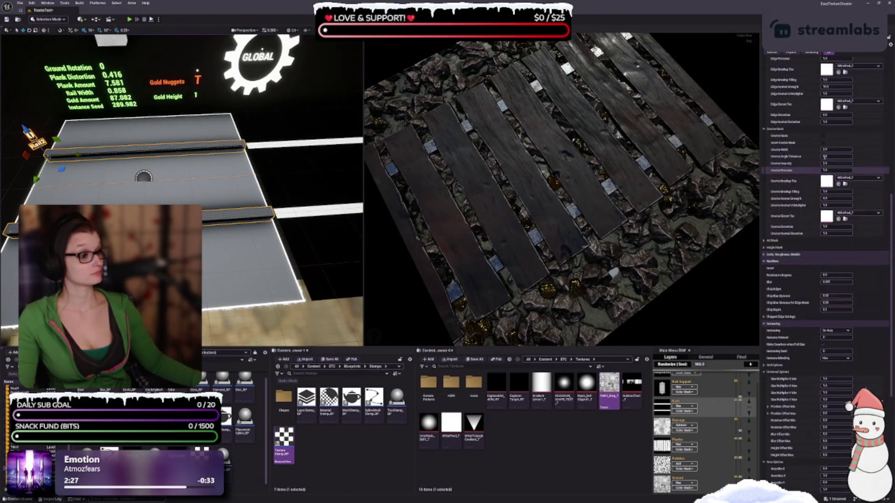
pyautogui.scroll(5, 824, 157)
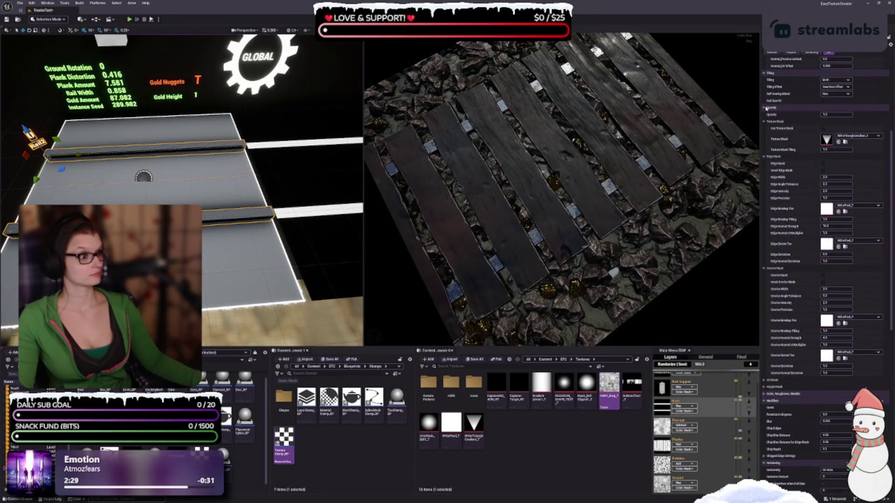
pyautogui.click(766, 108)
pyautogui.click(764, 73)
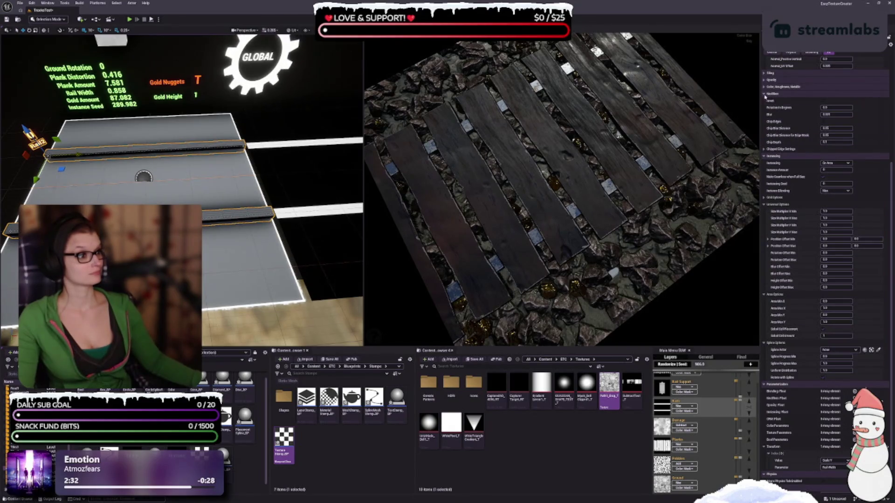
pyautogui.click(771, 94)
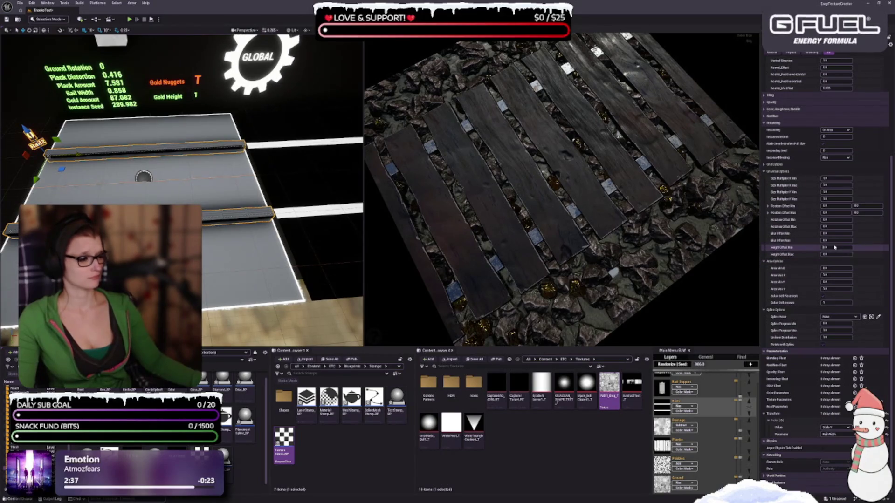
# - Set the planks' Height Offset Min and Max, with the maximum at 10
pyautogui.write('5')
pyautogui.press('Tab')
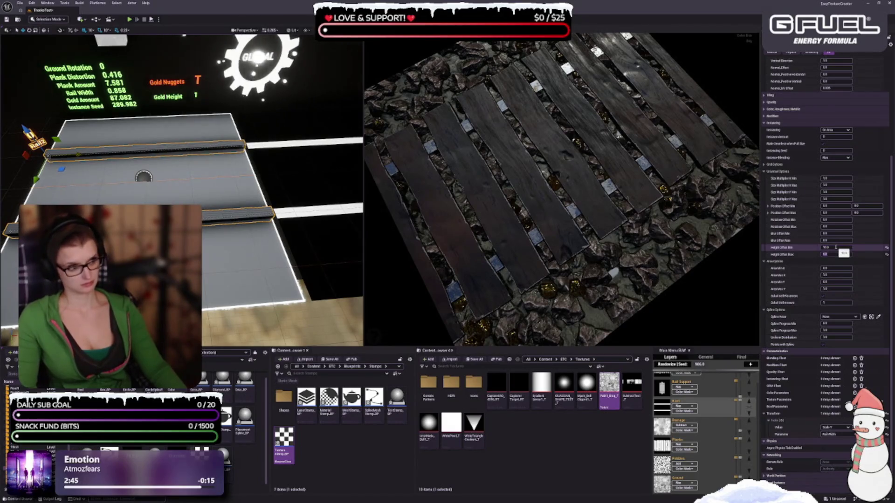
pyautogui.press('Return')
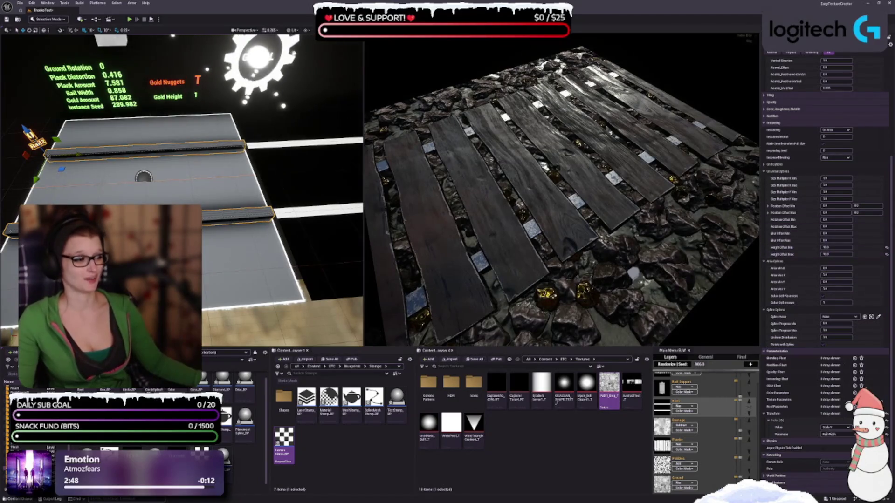
# - Reset the plank Height Offset Min and Height Offset Max back to 0
pyautogui.click(886, 248)
pyautogui.click(887, 254)
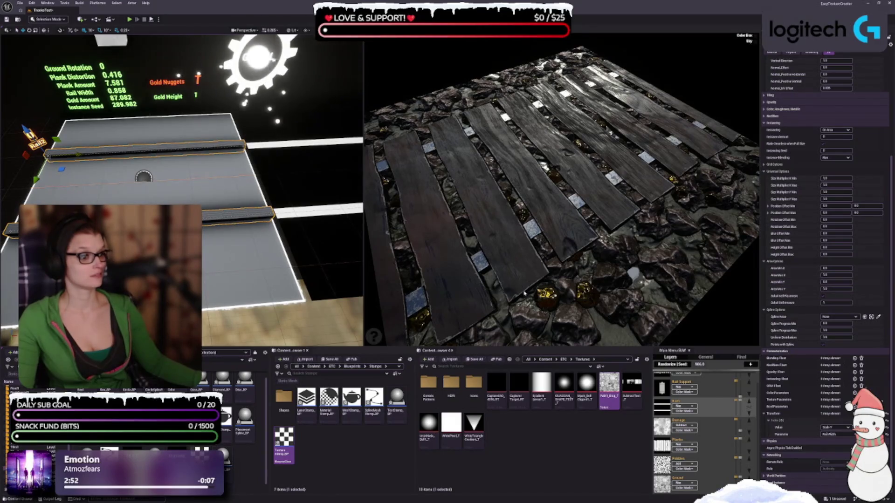
pyautogui.scroll(5, 801, 288)
pyautogui.scroll(-2, 758, 296)
pyautogui.scroll(-3, 755, 297)
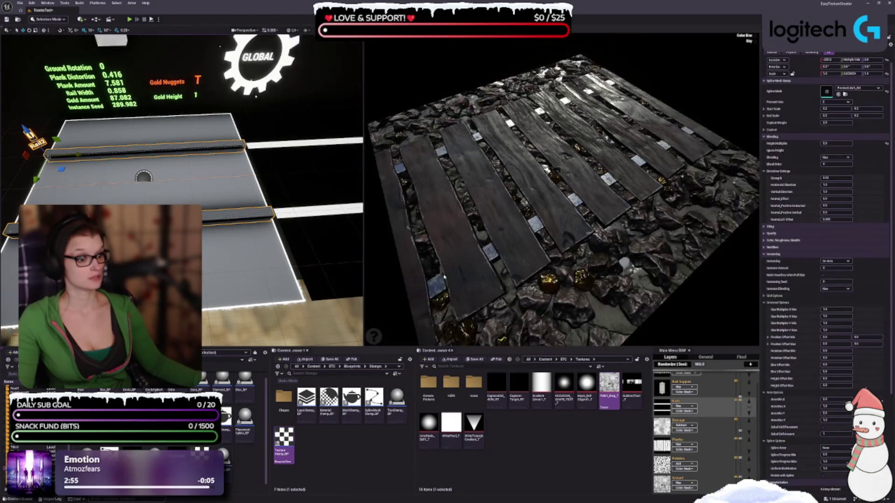
pyautogui.scroll(1, 795, 287)
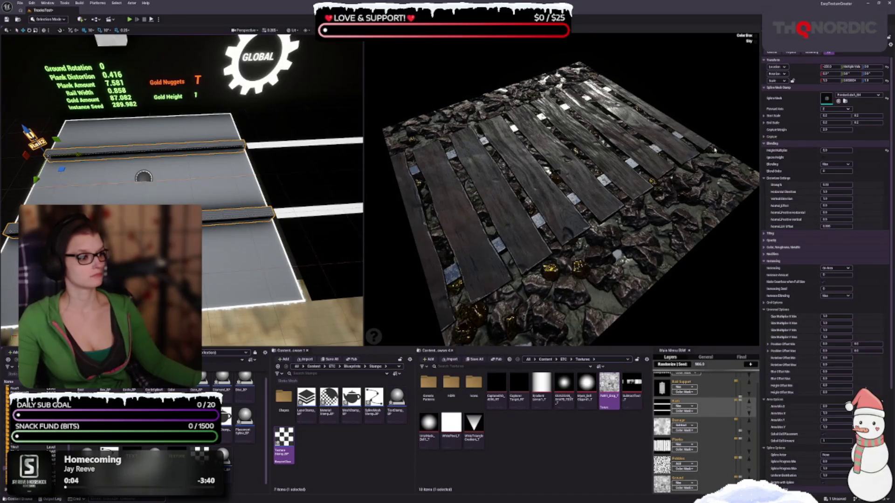
# - Set the rails' Height Multiplier to 100
pyautogui.click(830, 150)
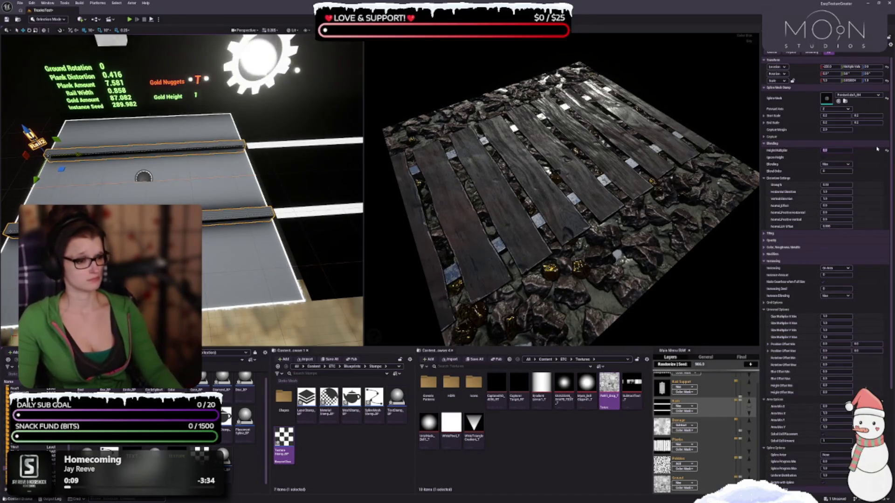
pyautogui.write('100')
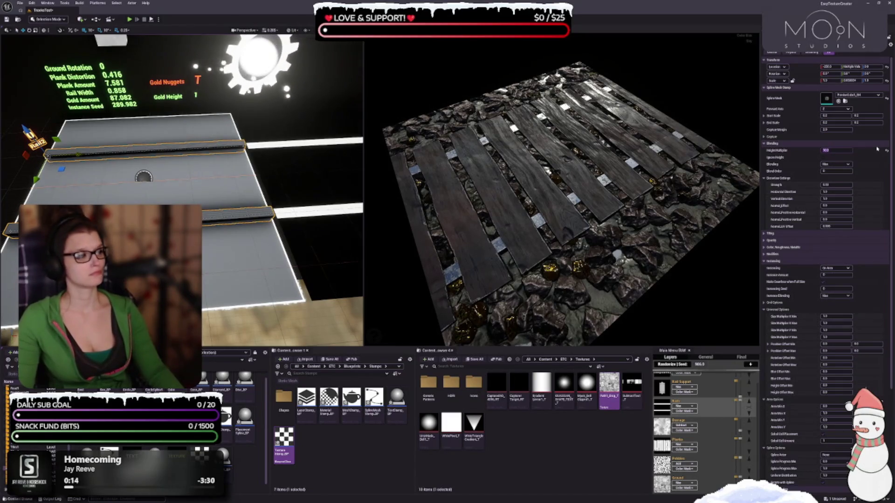
pyautogui.press('Return')
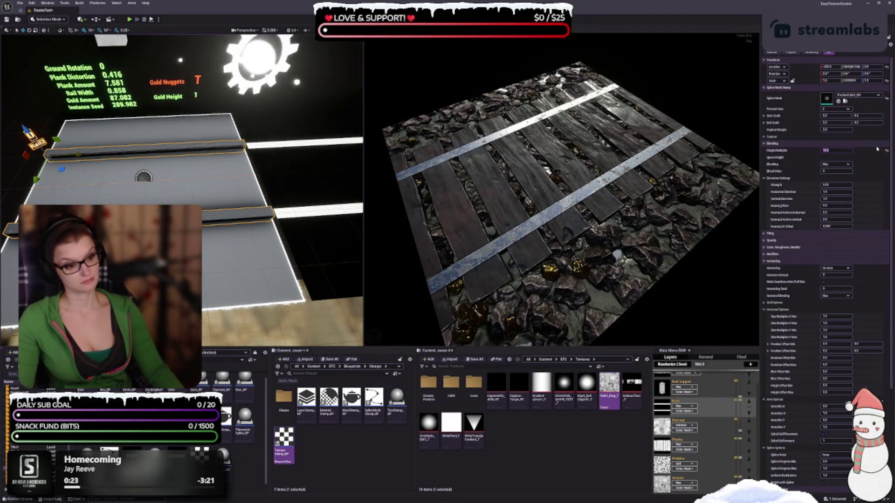
# - Set the rails' Height Multiplier to 10000 and orbit the preview to inspect the rails
pyautogui.write('10000')
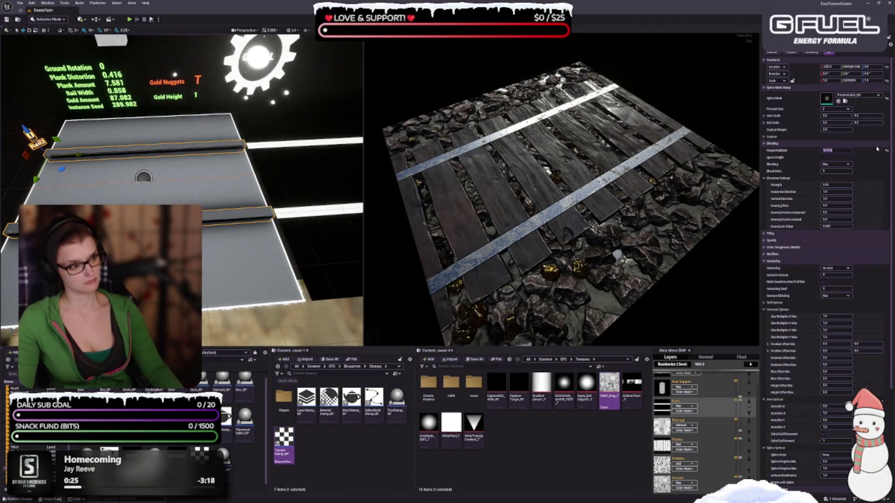
pyautogui.press('Return')
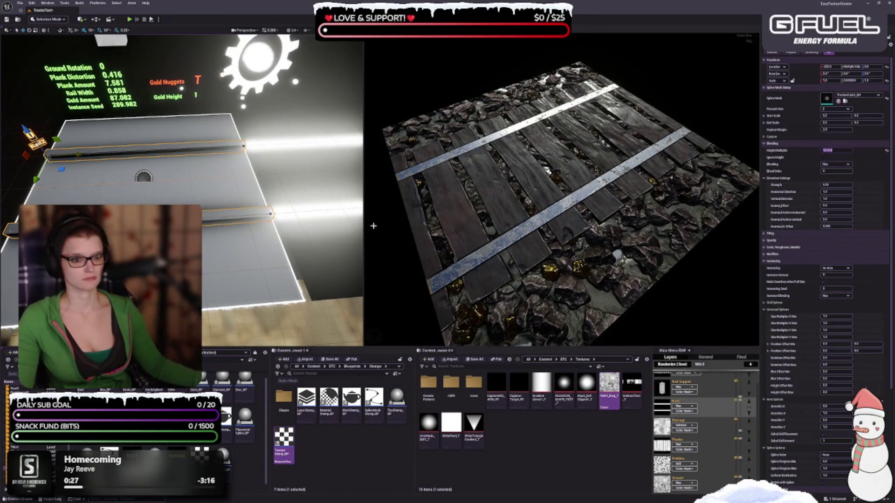
pyautogui.moveTo(507, 239)
pyautogui.mouseDown()
pyautogui.moveTo(499, 161)
pyautogui.moveTo(549, 177)
pyautogui.moveTo(583, 163)
pyautogui.mouseUp()
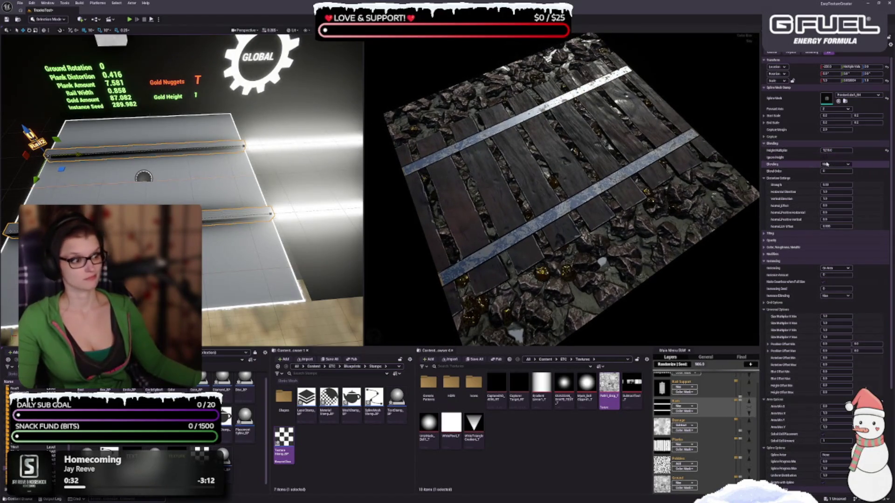
pyautogui.moveTo(578, 261)
pyautogui.mouseDown()
pyautogui.moveTo(603, 262)
pyautogui.moveTo(617, 244)
pyautogui.moveTo(621, 266)
pyautogui.mouseUp()
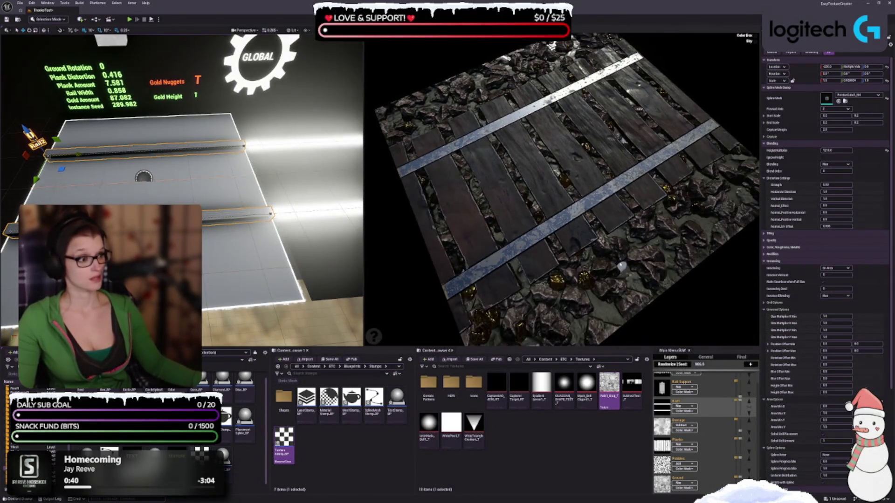
# - Re-commit a revised value for the rails' Height Multiplier
pyautogui.click(846, 150)
pyautogui.press('Return')
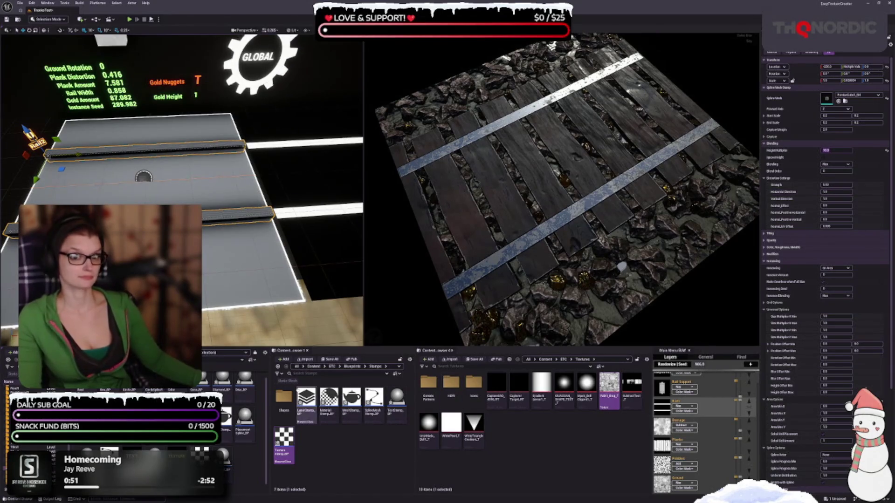
pyautogui.scroll(1, 182, 190)
pyautogui.scroll(-2, 182, 191)
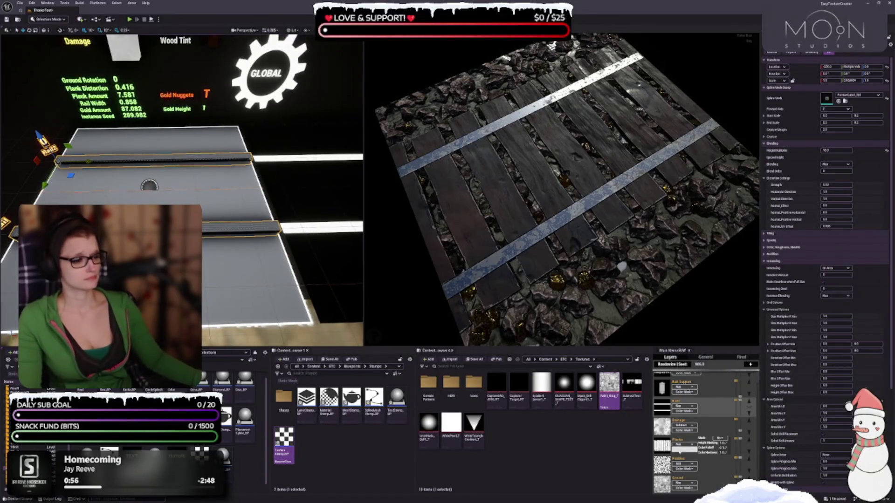
# - Select the Supports stamp and collapse its Opacity and Modifiers sections
pyautogui.scroll(1, 717, 461)
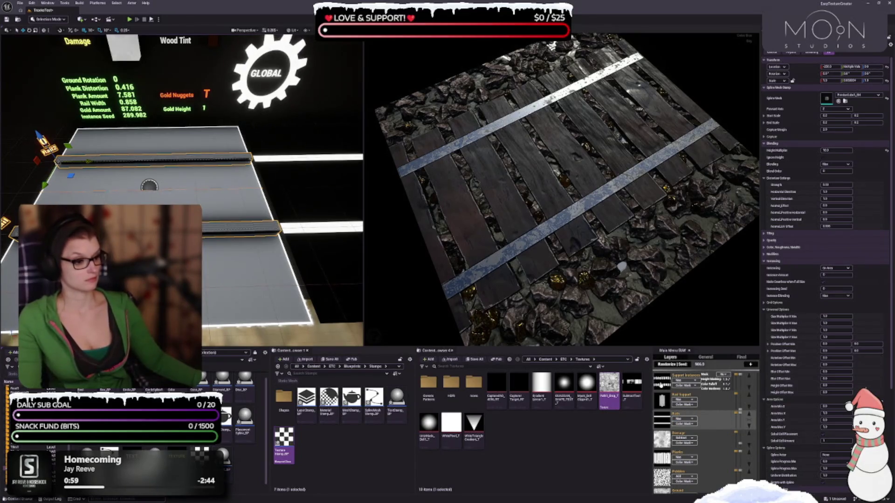
pyautogui.click(412, 293)
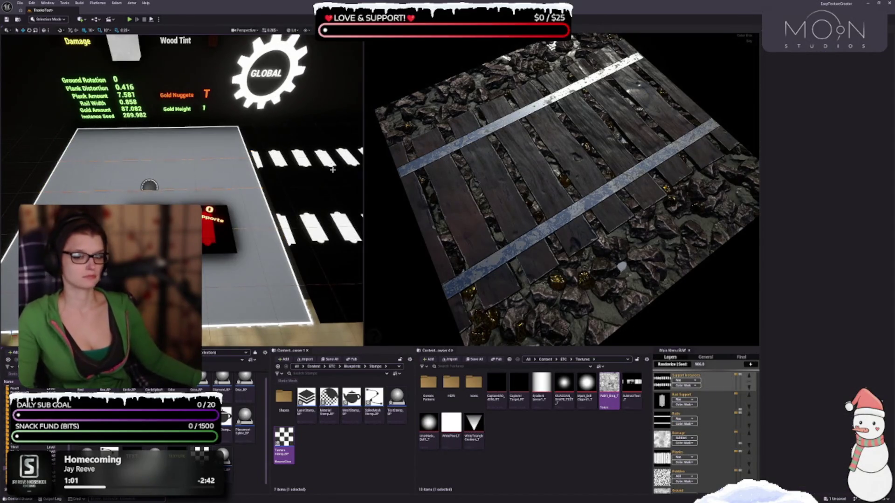
pyautogui.click(216, 228)
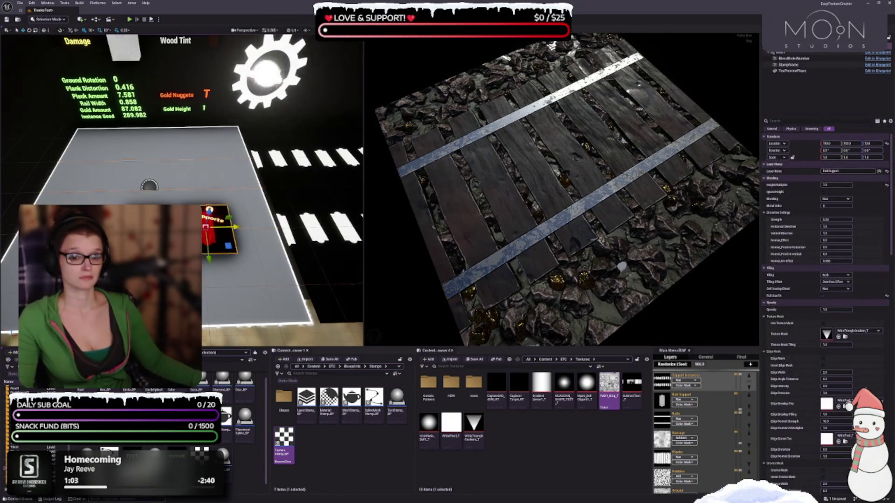
pyautogui.scroll(-3, 766, 242)
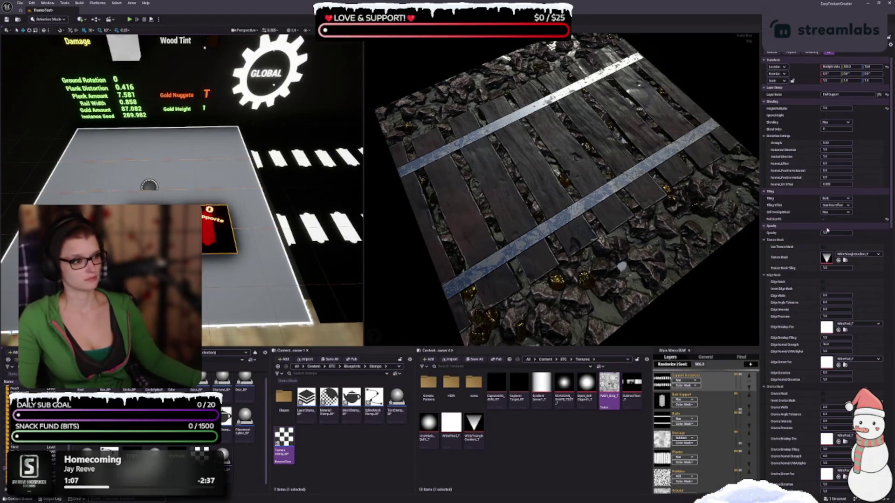
pyautogui.scroll(-2, 826, 255)
pyautogui.scroll(-1, 826, 255)
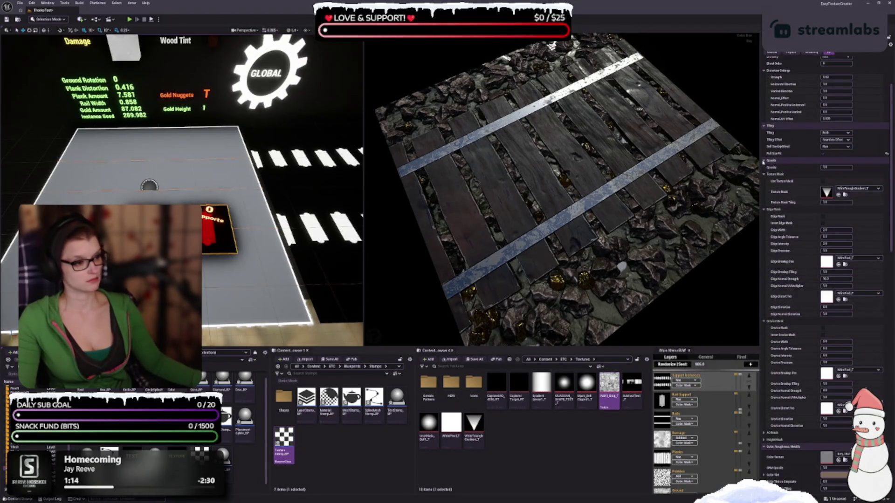
pyautogui.click(763, 162)
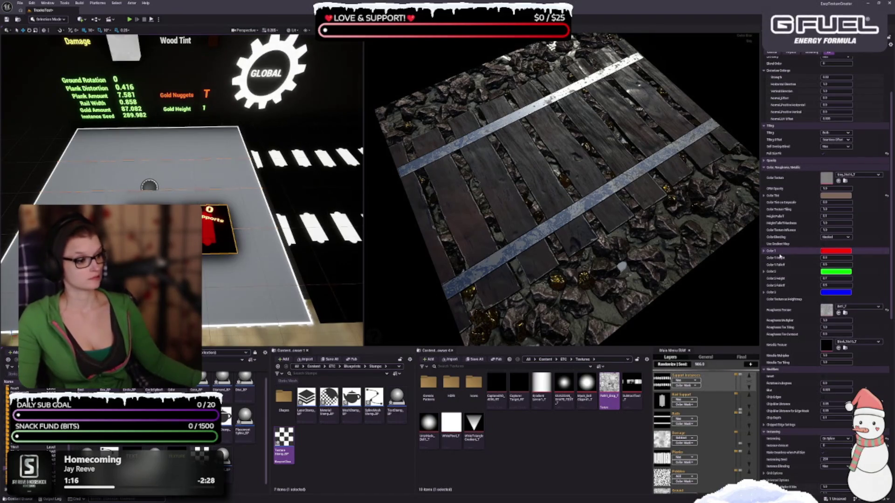
pyautogui.scroll(-3, 773, 289)
pyautogui.click(765, 320)
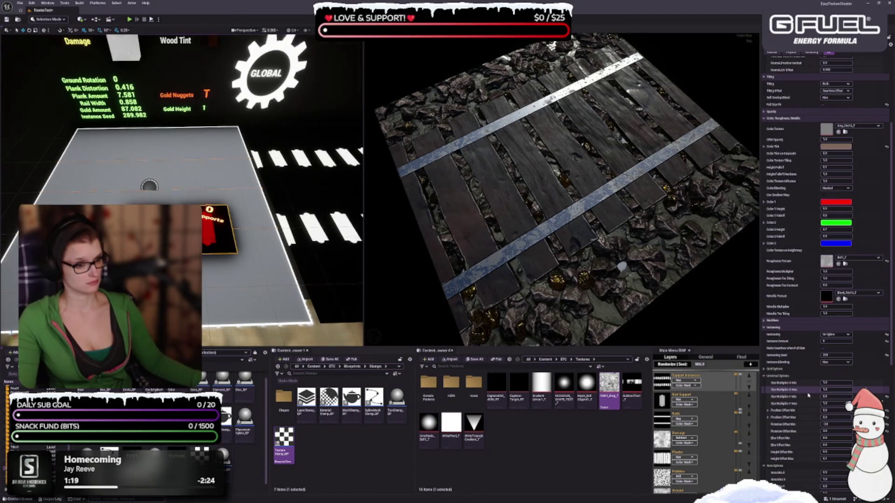
# - Set the supports' Height Offset Min to 1
pyautogui.click(824, 452)
pyautogui.write('1')
pyautogui.press('Tab')
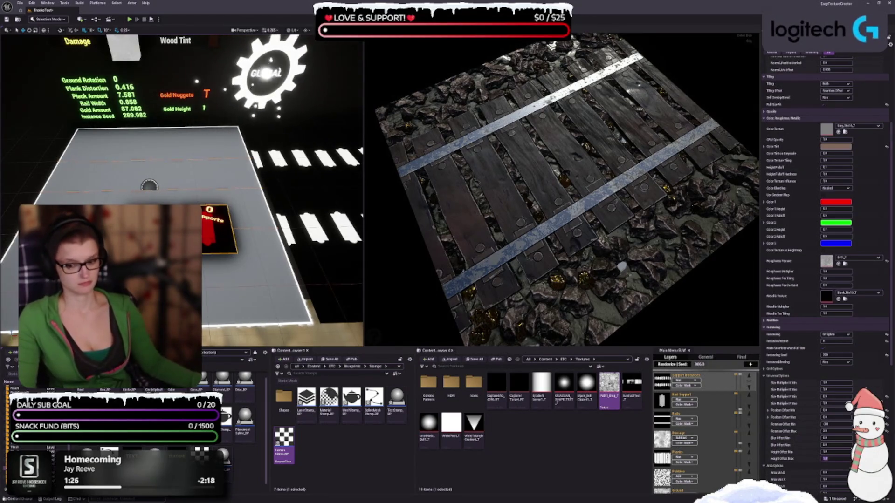
# - Confirm the supports' Height Offset Max value
pyautogui.scroll(5, 823, 158)
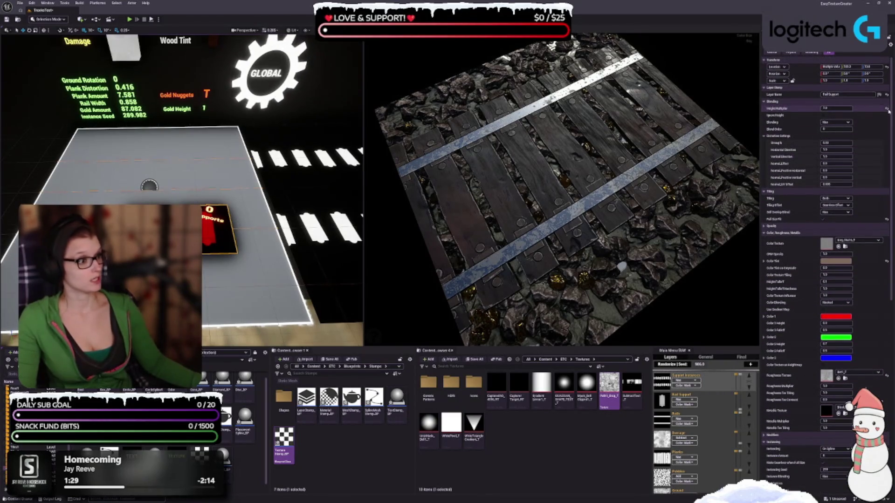
pyautogui.scroll(-5, 774, 286)
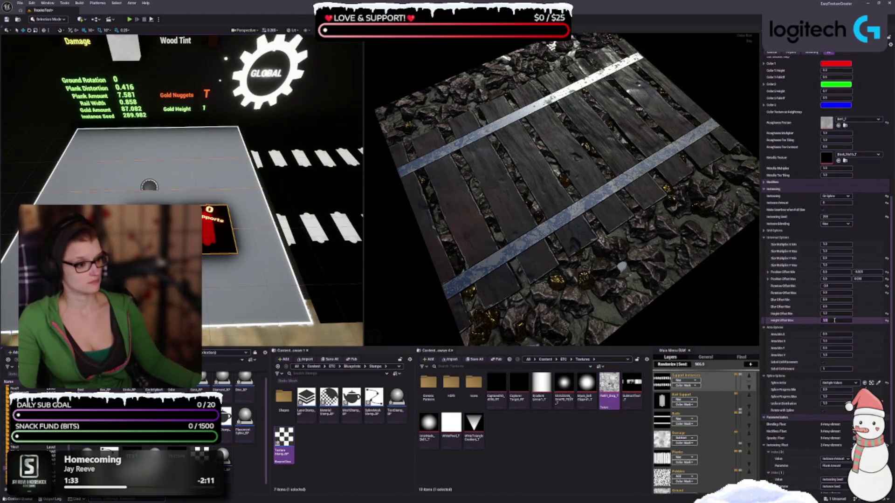
pyautogui.press('Return')
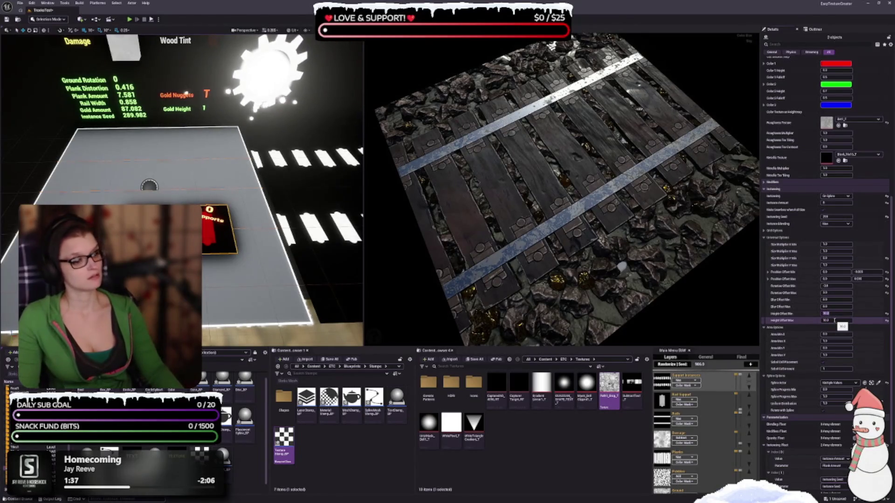
# - Reset the supports' Height Offset Min and Height Offset Max to their defaults
pyautogui.scroll(5, 530, 291)
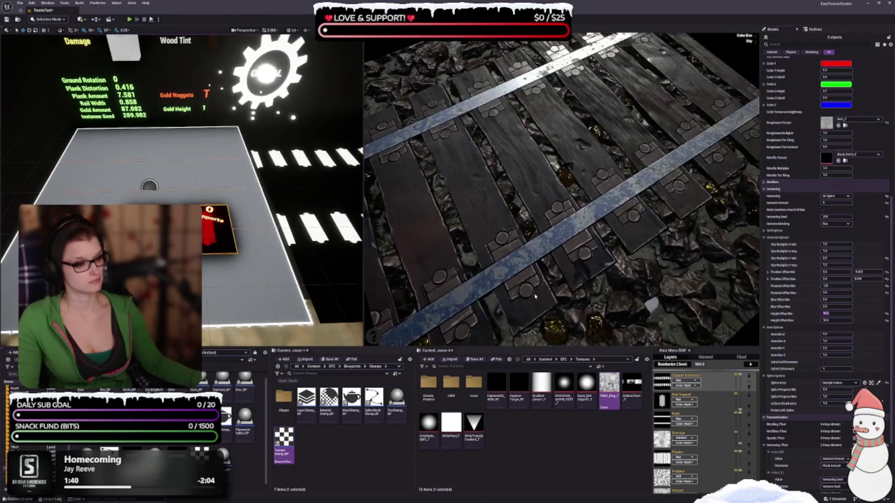
pyautogui.scroll(-4, 531, 290)
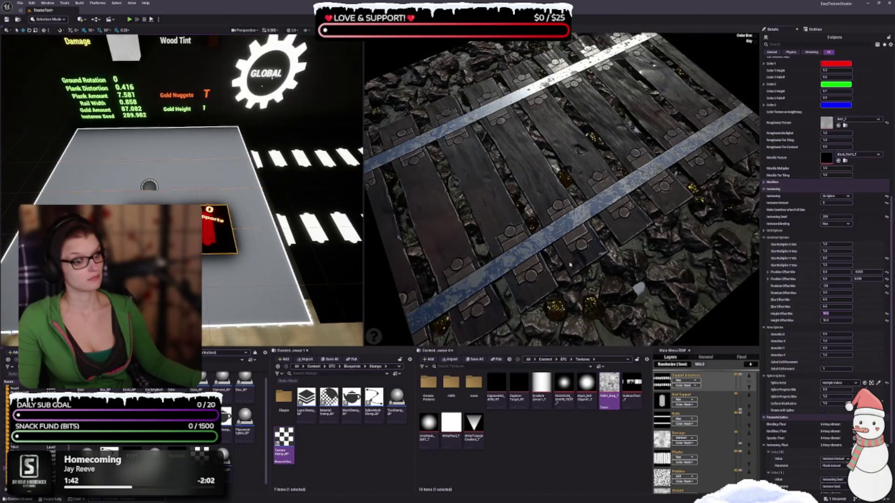
pyautogui.scroll(-2, 573, 276)
pyautogui.scroll(-5, 574, 262)
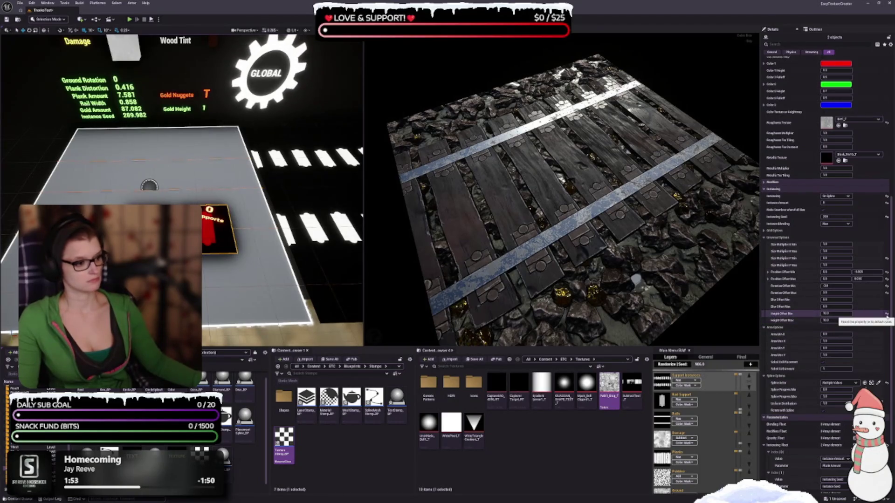
pyautogui.click(886, 314)
pyautogui.click(886, 321)
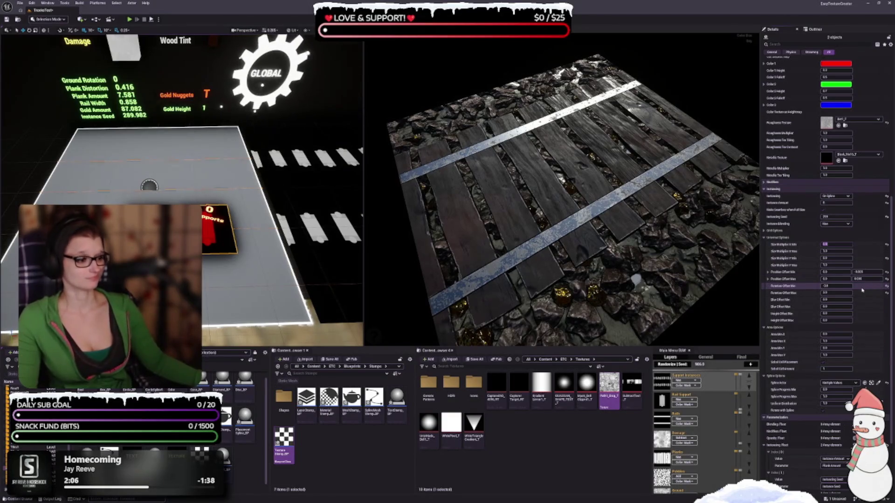
pyautogui.scroll(10, 841, 294)
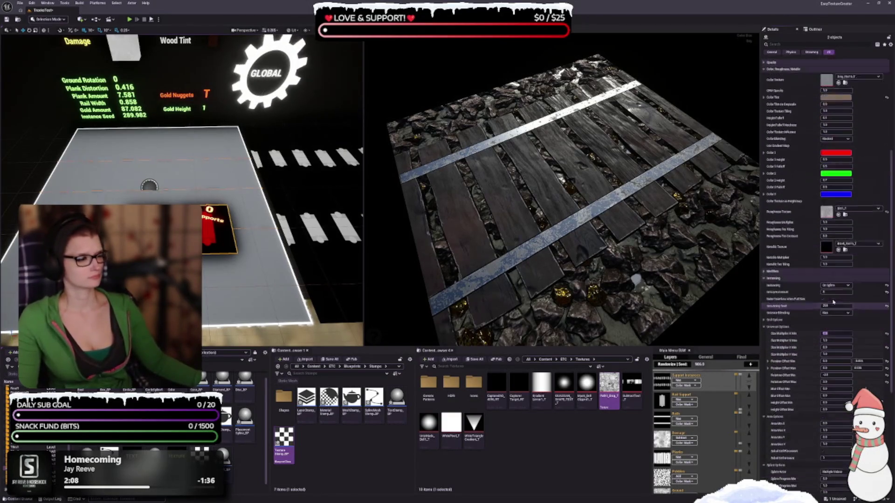
# - Try Rail Support Height Multiplier values 1.5, 0.50 and 0, then select the Planks layer
pyautogui.scroll(2, 830, 138)
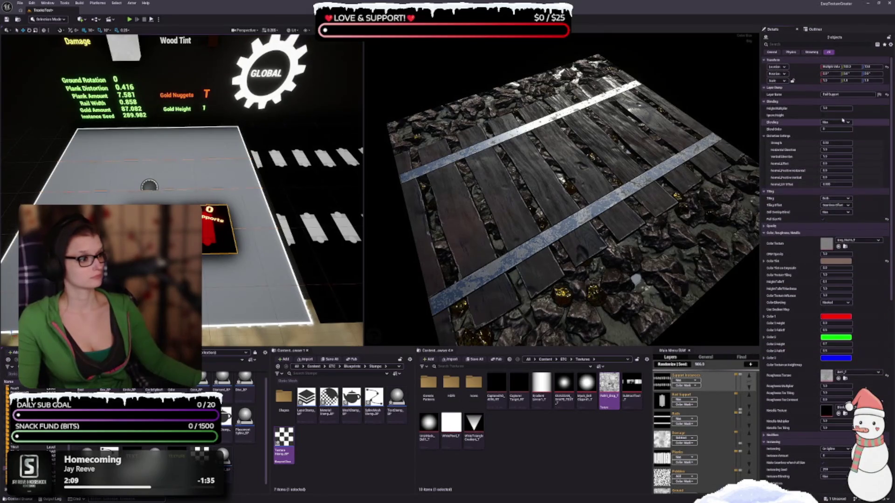
pyautogui.write('1')
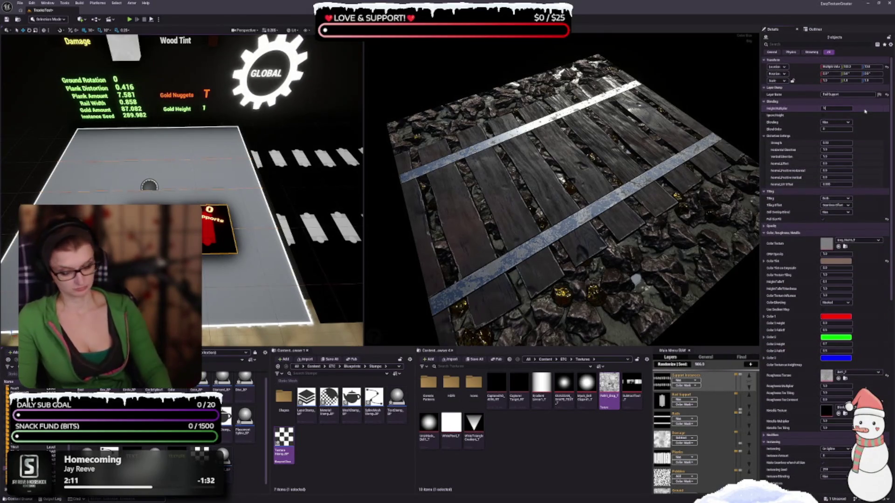
pyautogui.write('.5')
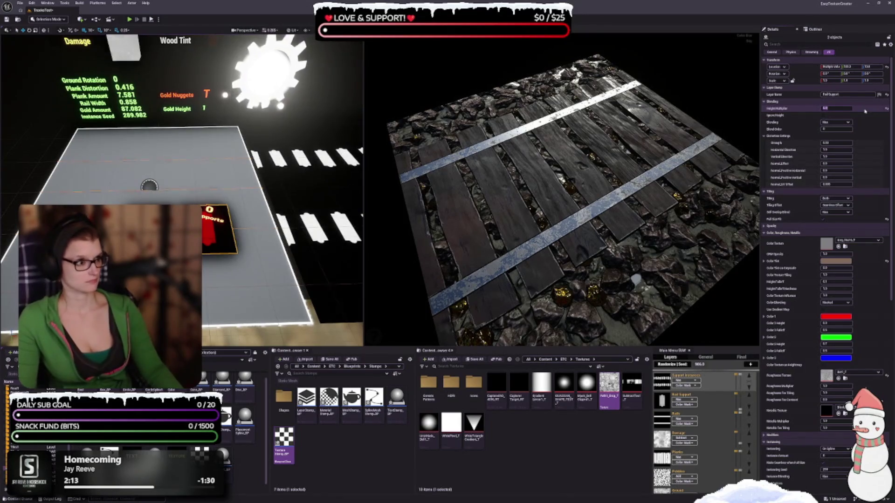
pyautogui.press('Return')
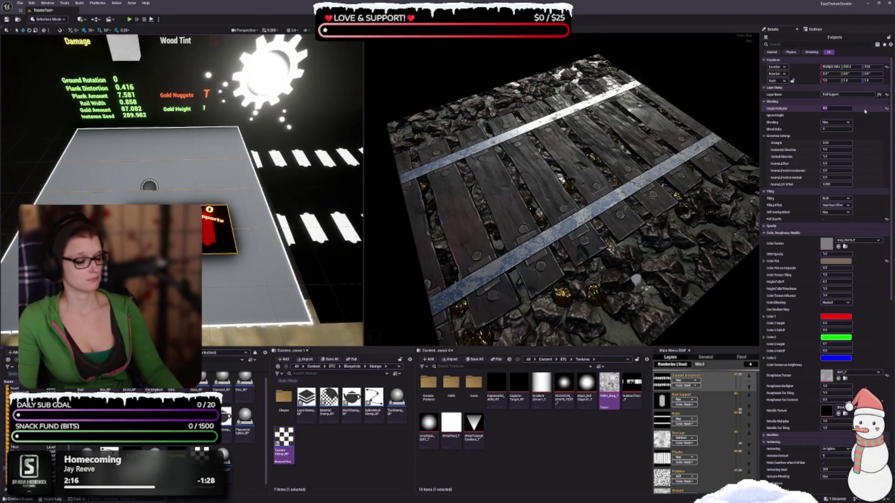
pyautogui.write('0.5')
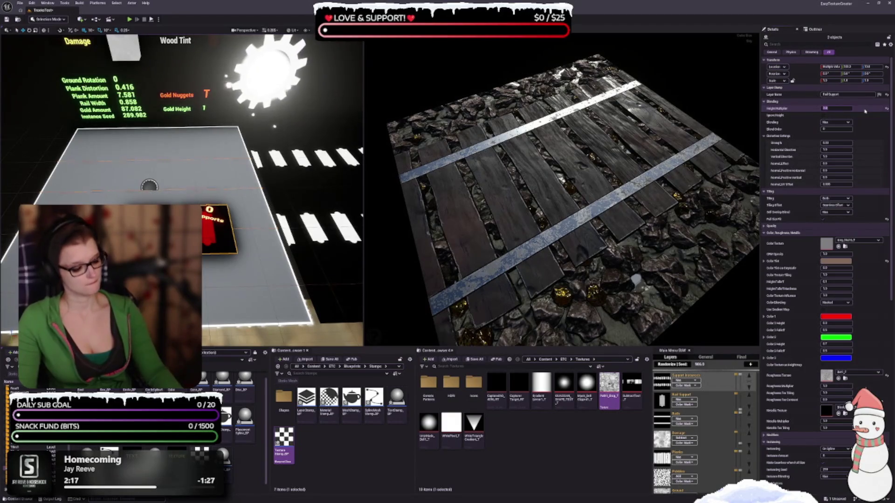
pyautogui.write('0')
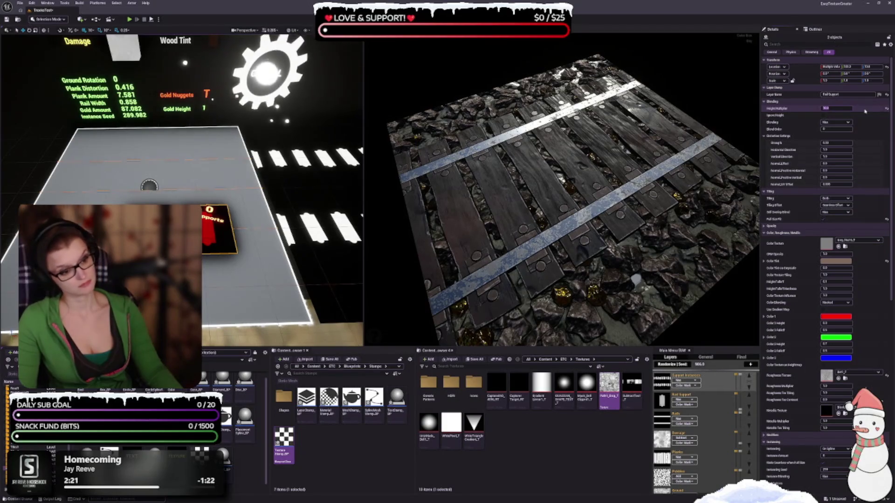
pyautogui.press('Return')
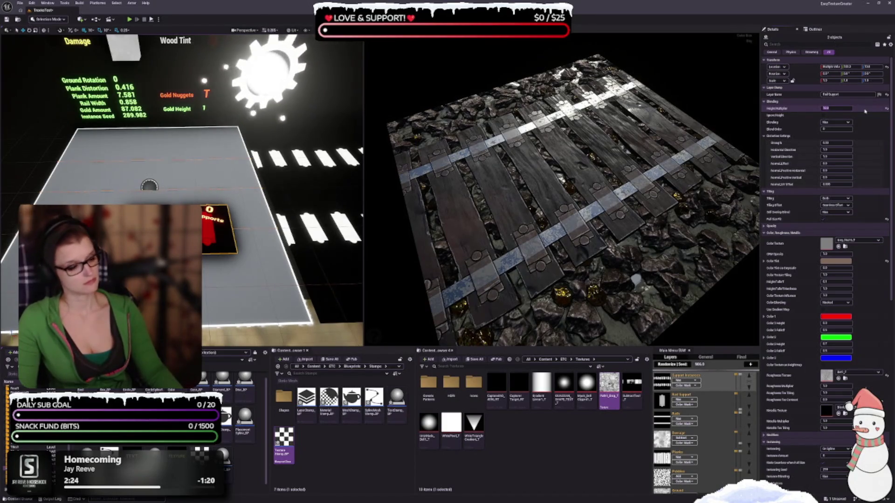
pyautogui.write('0')
pyautogui.press('Return')
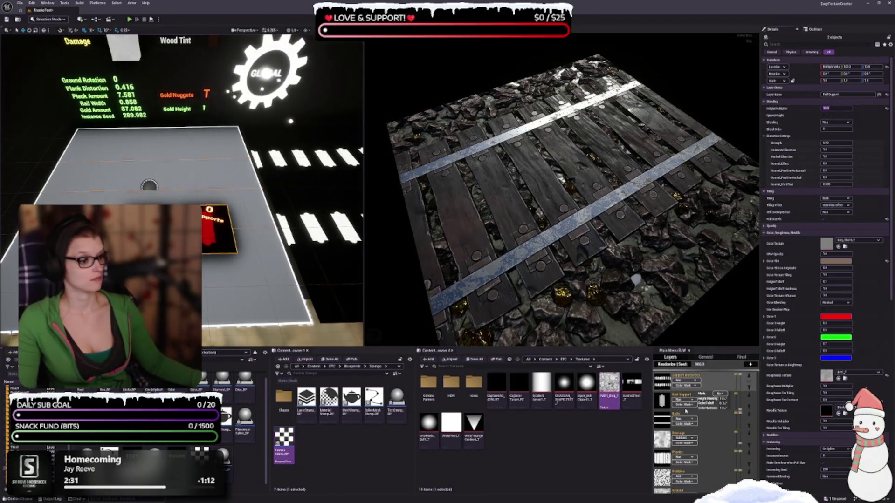
pyautogui.click(680, 455)
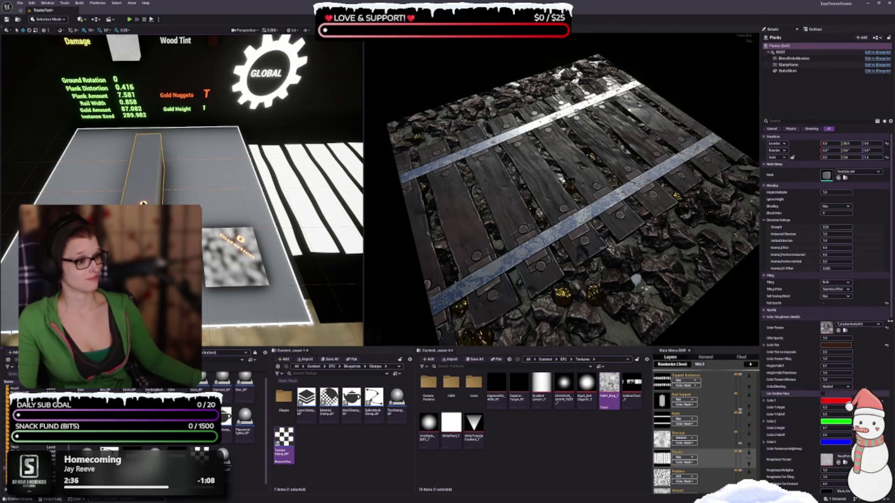
# - Browse the Planks stamp's Details and orbit the preview to view the track from another angle
pyautogui.scroll(-9, 852, 372)
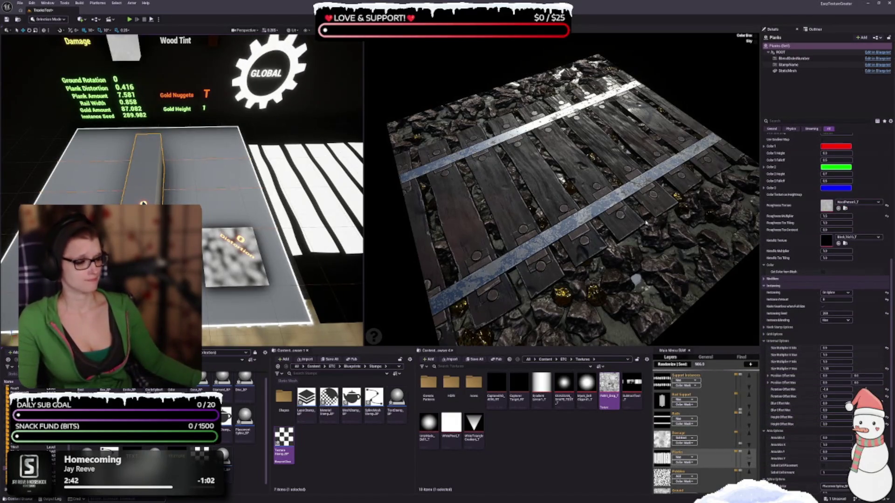
pyautogui.scroll(2, 829, 410)
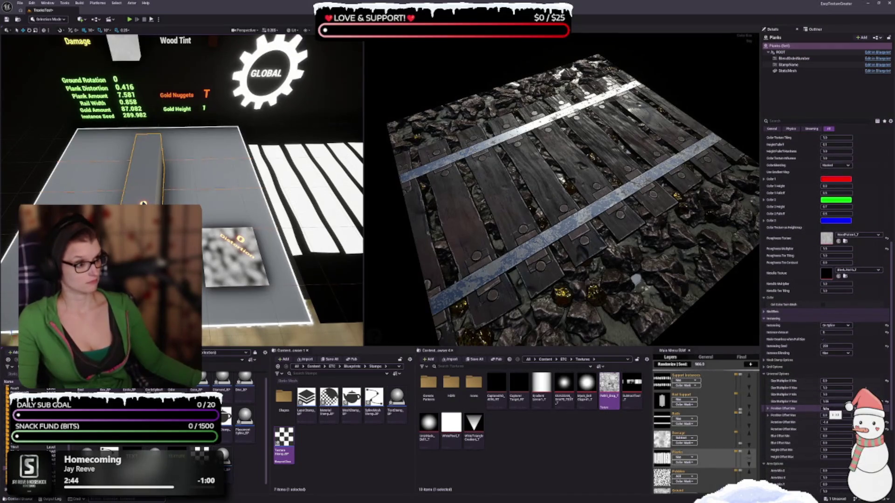
pyautogui.scroll(8, 837, 401)
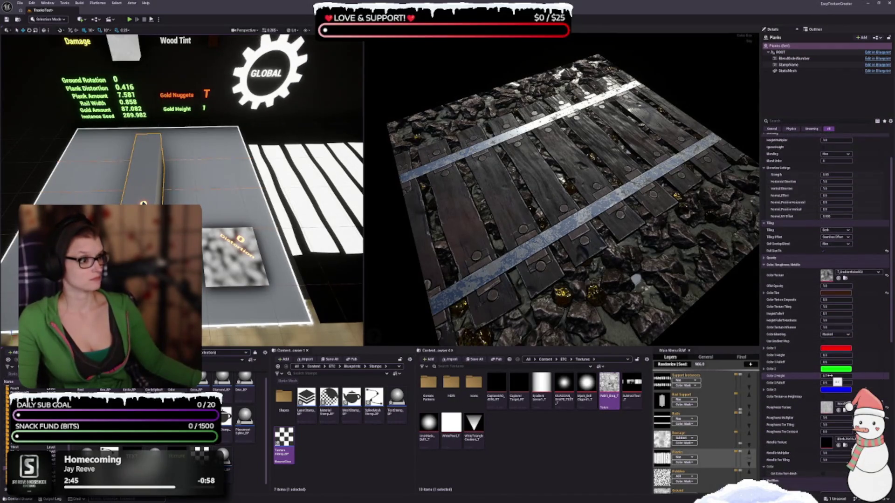
pyautogui.scroll(2, 837, 382)
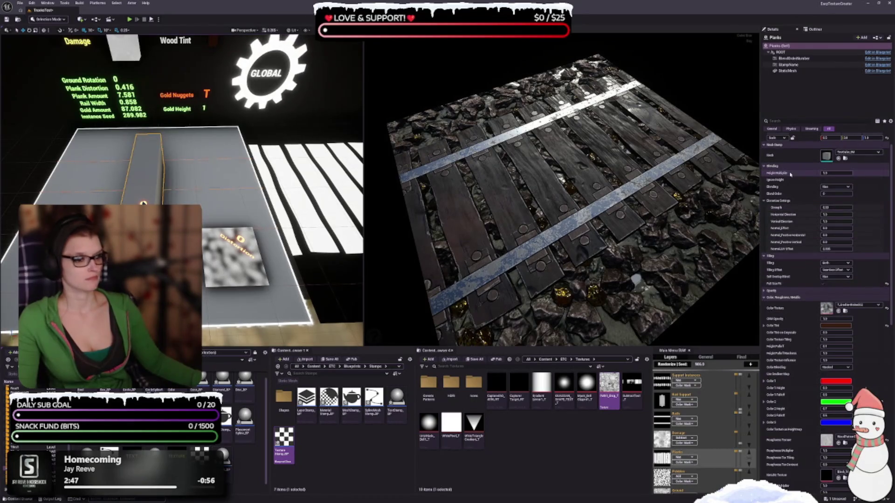
pyautogui.scroll(-9, 796, 308)
pyautogui.scroll(-6, 796, 309)
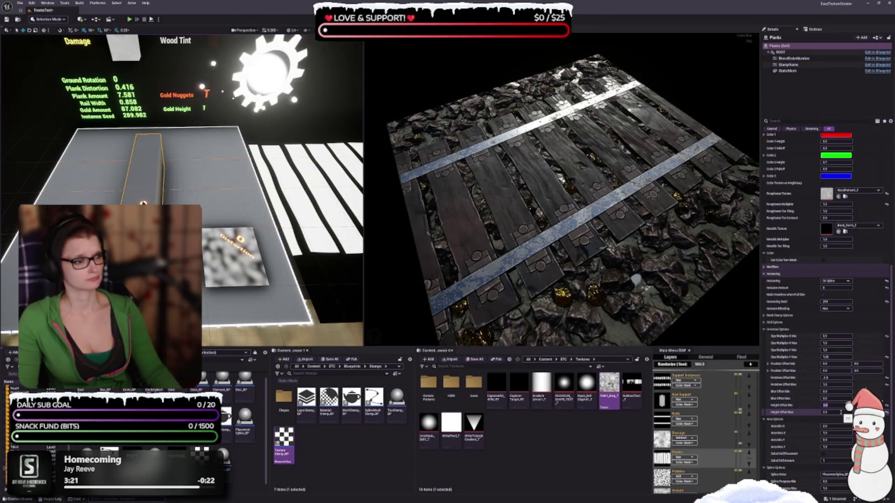
pyautogui.moveTo(594, 296)
pyautogui.mouseDown()
pyautogui.moveTo(582, 293)
pyautogui.moveTo(629, 299)
pyautogui.moveTo(605, 298)
pyautogui.moveTo(605, 279)
pyautogui.moveTo(615, 299)
pyautogui.moveTo(624, 278)
pyautogui.mouseUp()
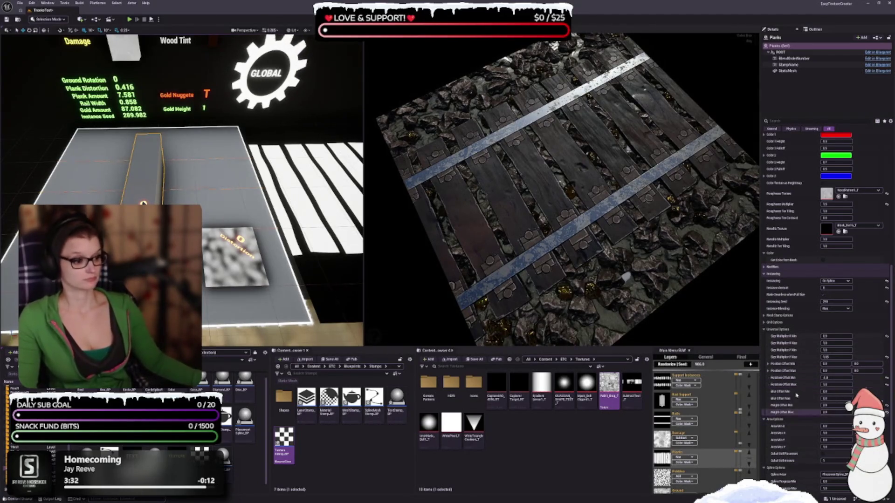
pyautogui.scroll(-2, 840, 385)
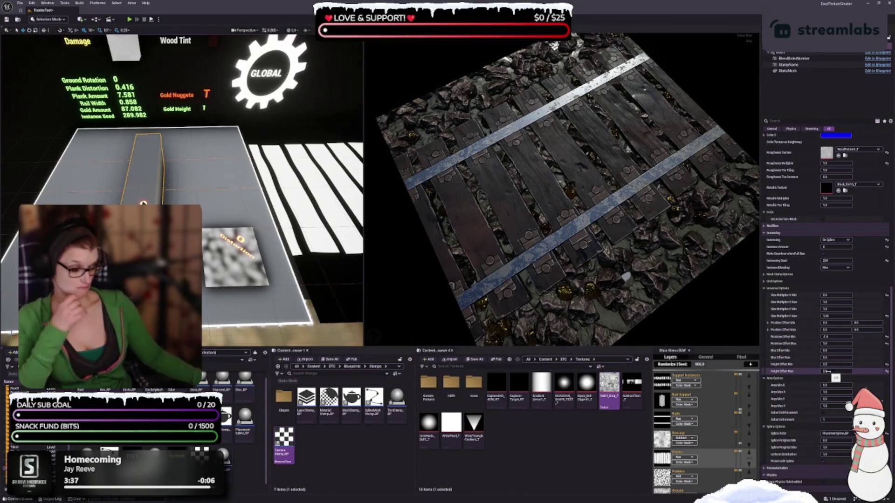
pyautogui.scroll(-2, 808, 372)
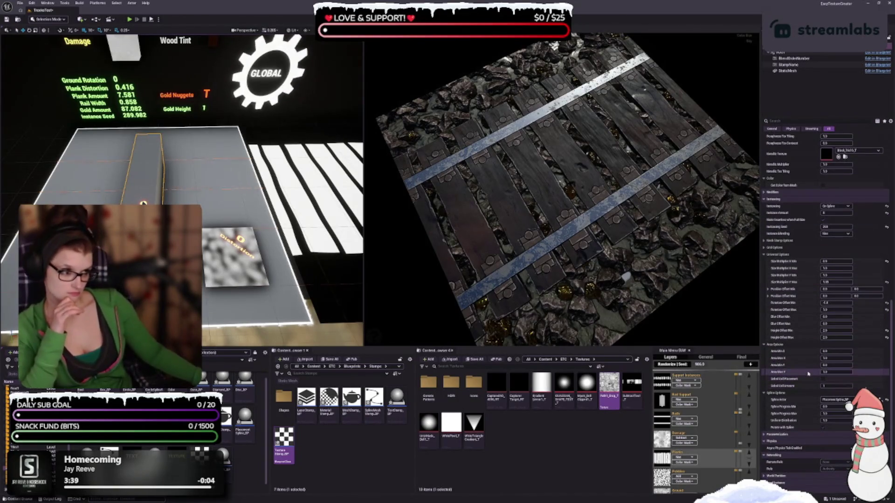
# - Expand Parameterization, Instancing Float entries [0] and [1], and Color Parameters entry [0]
pyautogui.click(777, 434)
pyautogui.scroll(-3, 788, 392)
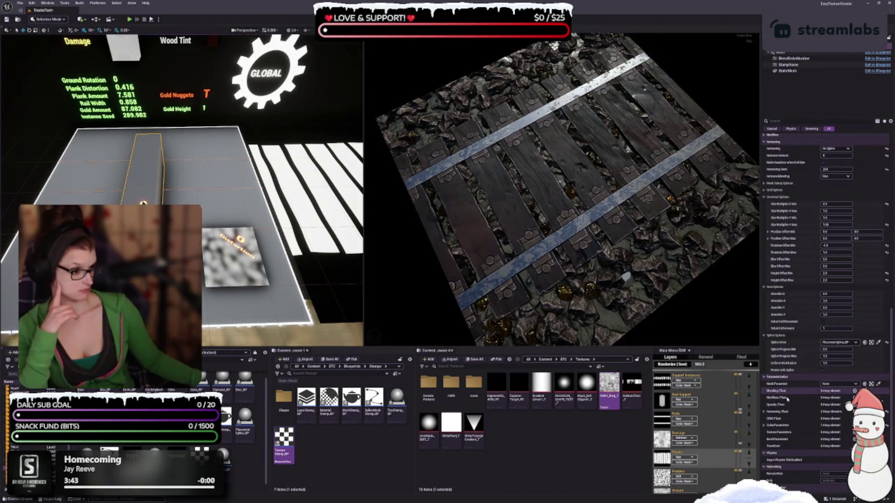
pyautogui.click(764, 412)
pyautogui.click(768, 419)
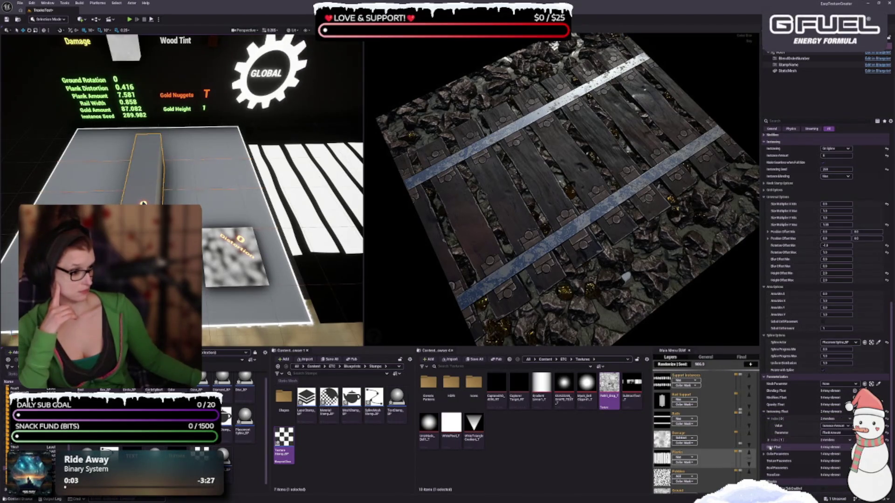
pyautogui.click(768, 441)
pyautogui.scroll(-2, 768, 441)
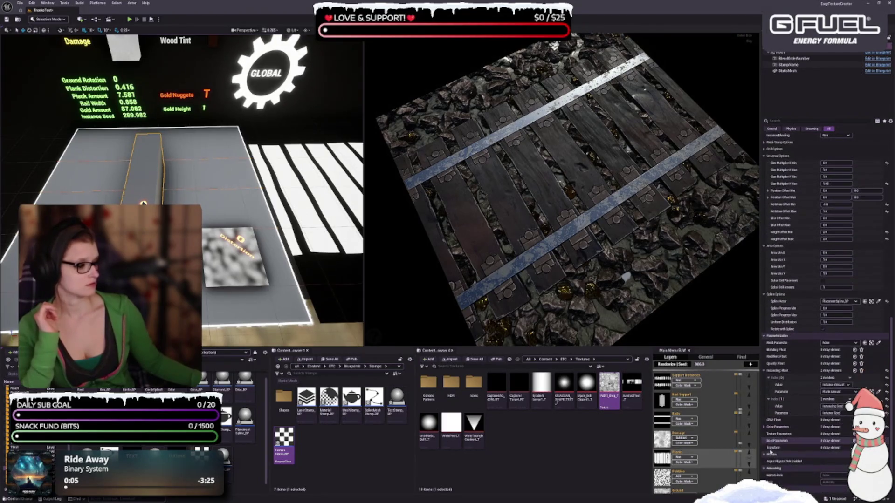
pyautogui.click(764, 427)
pyautogui.click(768, 434)
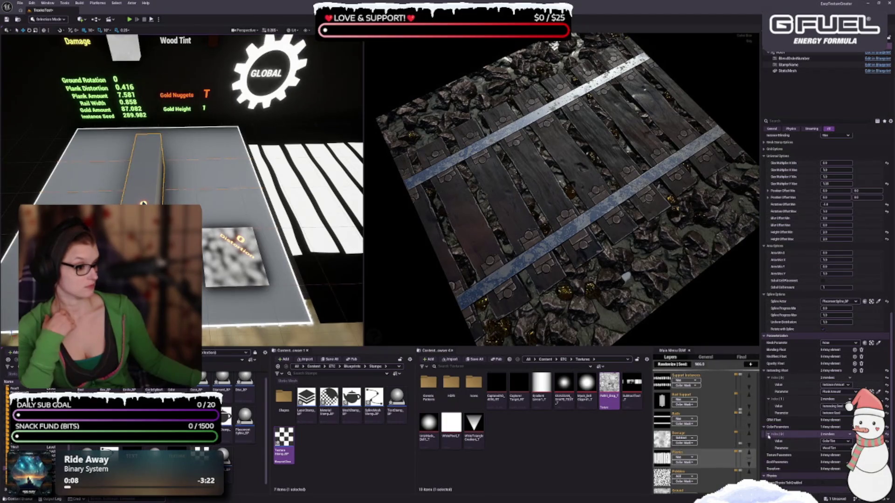
# - Review the expanded parameters and select the Rails layer
pyautogui.scroll(2, 774, 428)
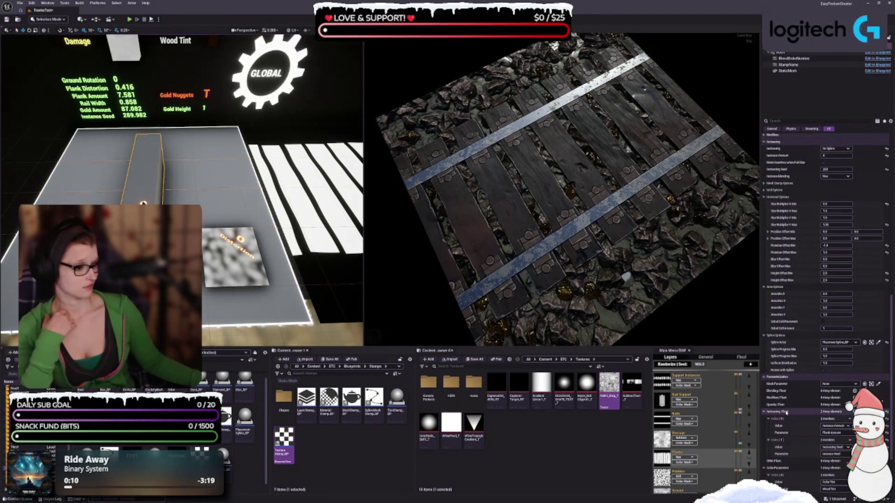
pyautogui.scroll(-2, 834, 441)
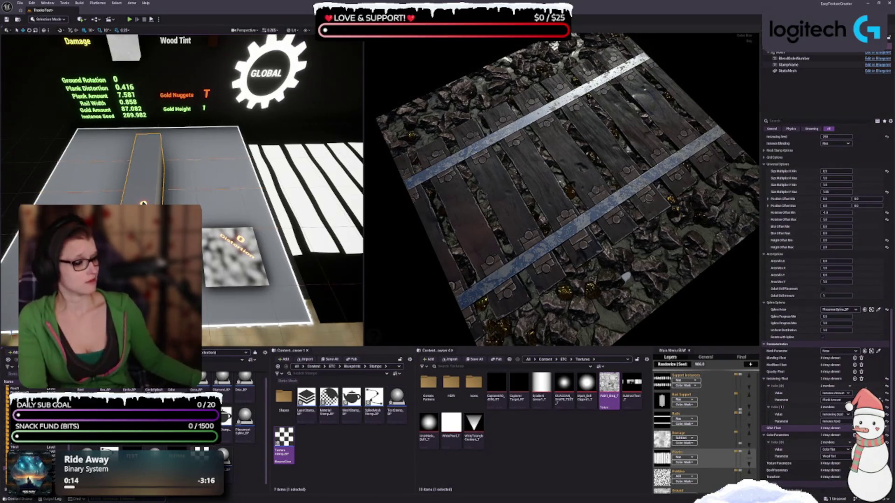
pyautogui.scroll(-1, 832, 429)
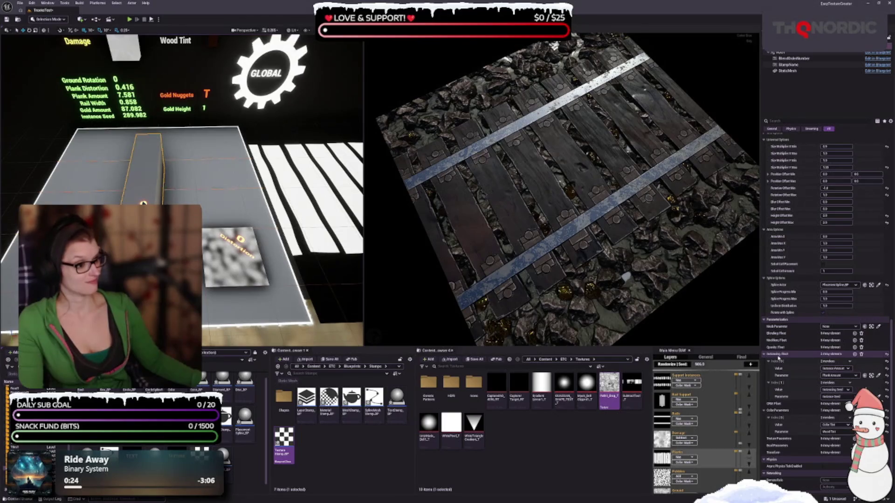
pyautogui.scroll(1, 778, 354)
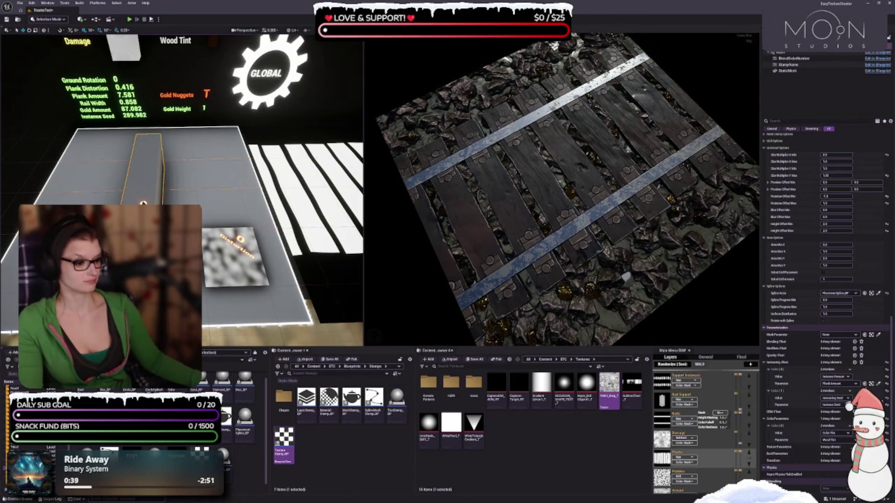
pyautogui.click(658, 424)
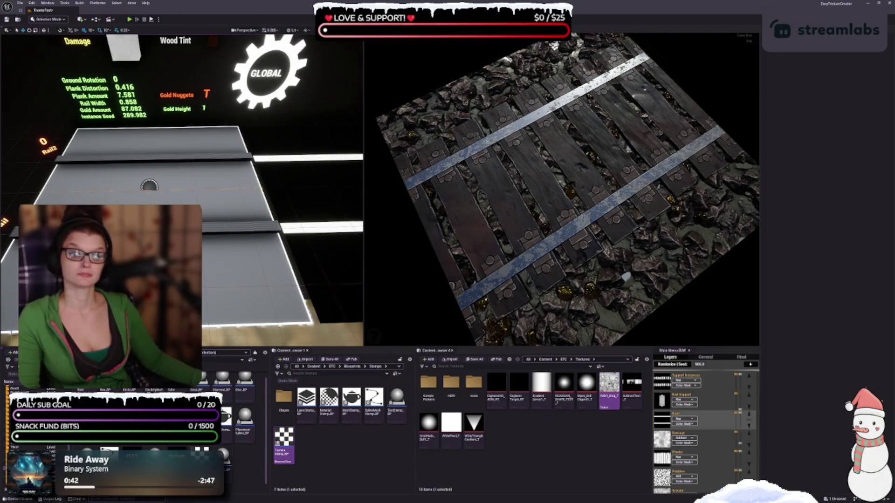
# - Select the lower plank mesh and try Y scales of 0.75, 1 and 0.83
pyautogui.scroll(-10, 785, 426)
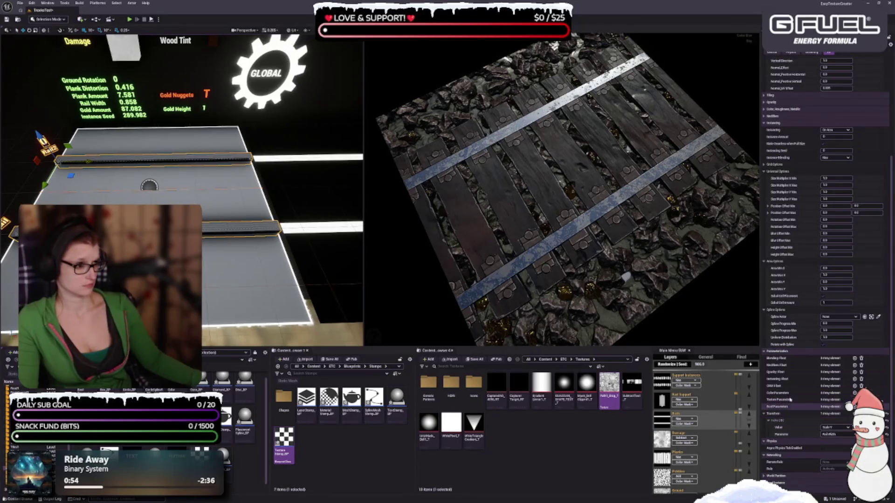
pyautogui.scroll(2, 802, 333)
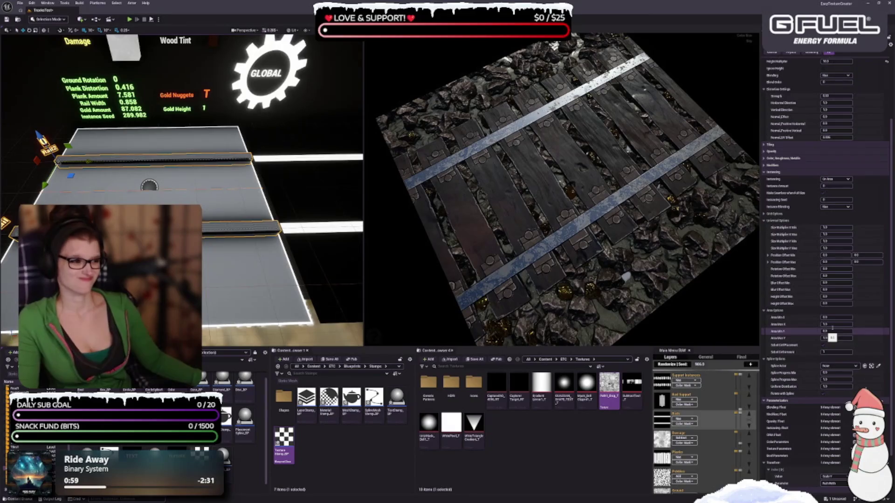
pyautogui.scroll(4, 825, 331)
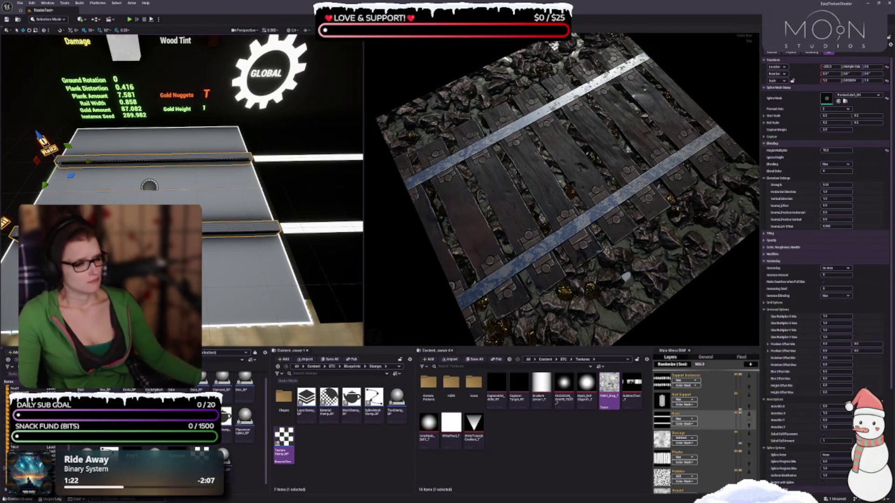
pyautogui.scroll(8, 187, 186)
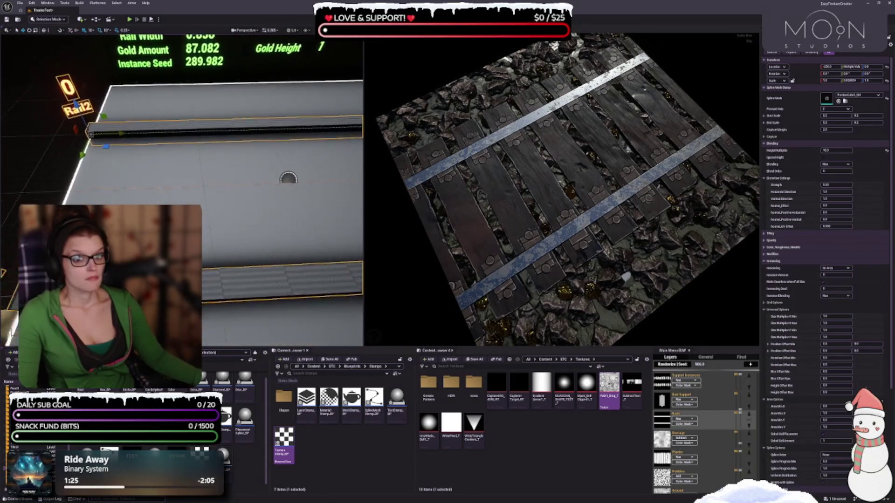
pyautogui.scroll(-4, 210, 140)
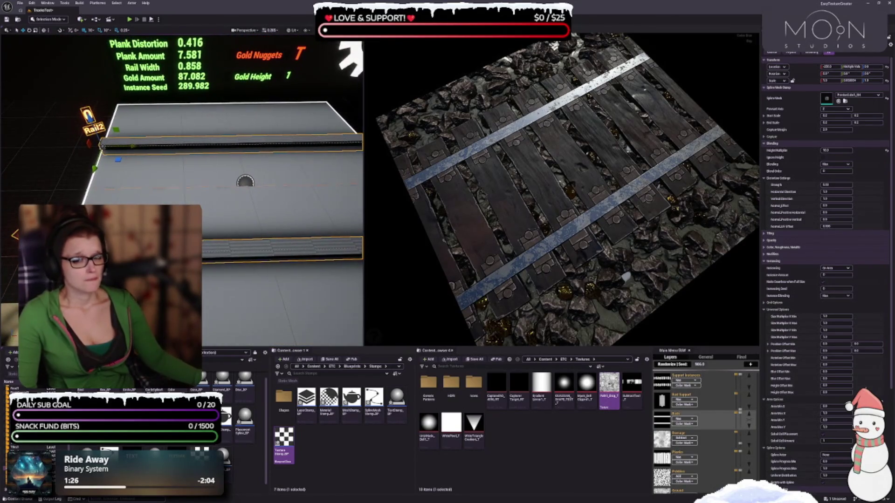
pyautogui.click(282, 246)
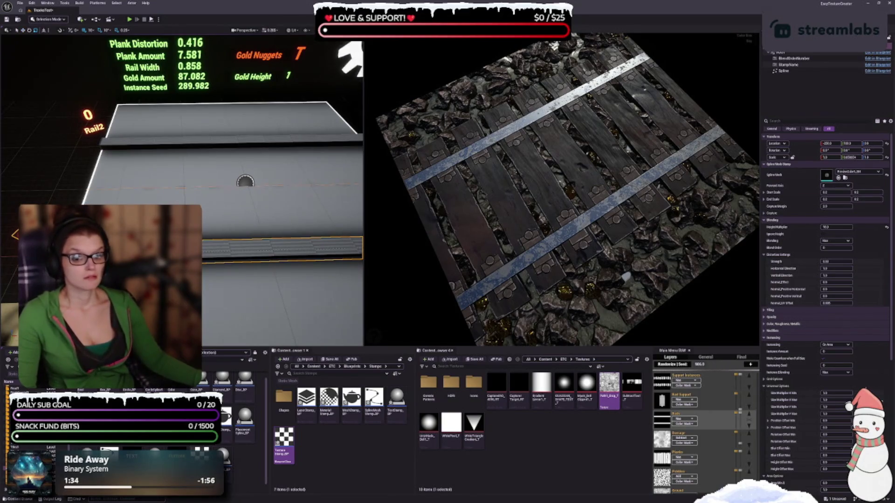
pyautogui.write('0.75')
pyautogui.press('Return')
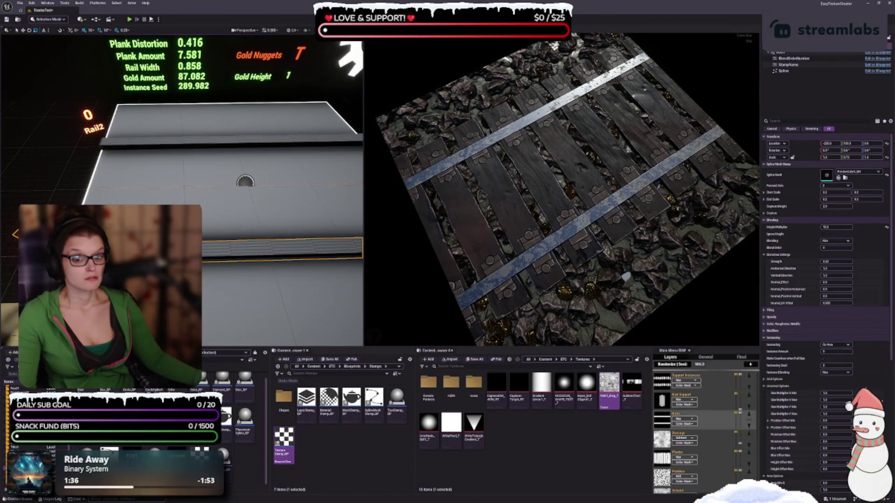
pyautogui.write('1')
pyautogui.press('Return')
pyautogui.write('0.83')
pyautogui.press('Return')
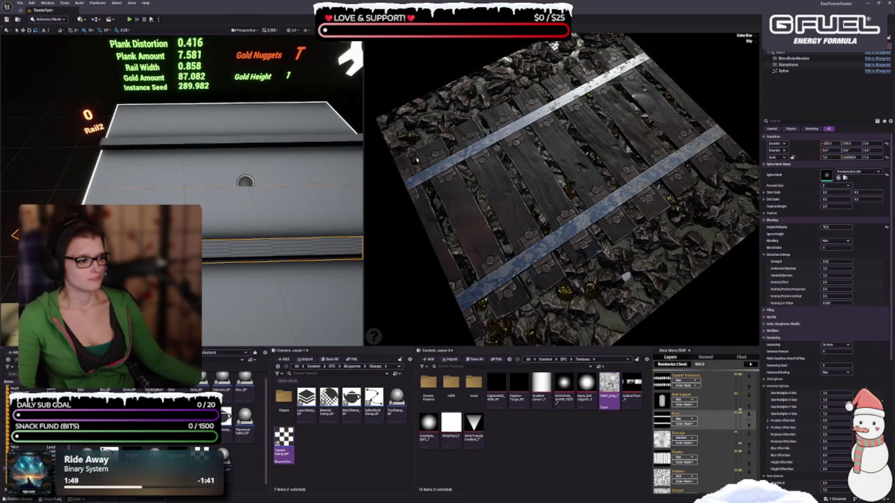
# - Select the rail mesh and slim its Y scale from 0.75 down to about 0.035
pyautogui.click(124, 146)
pyautogui.write('0.75')
pyautogui.press('Return')
pyautogui.moveTo(849, 157); pyautogui.dragTo(845, 157)
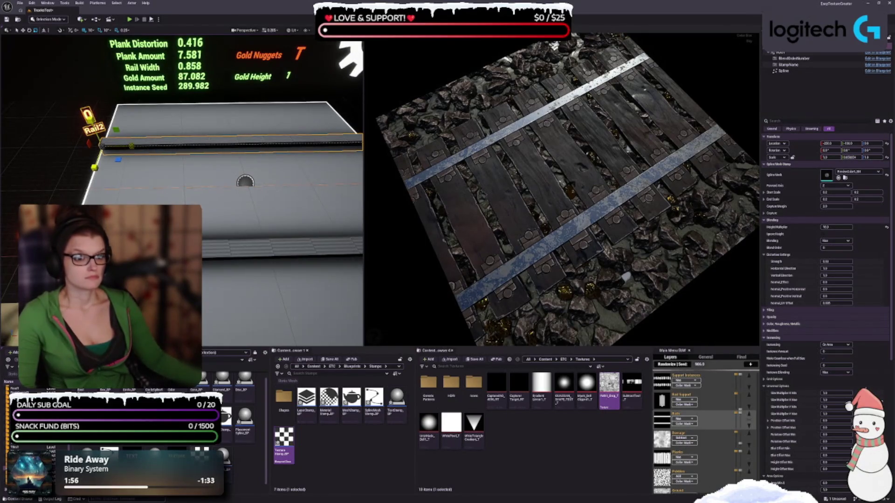
pyautogui.moveTo(182, 187); pyautogui.dragTo(226, 112)
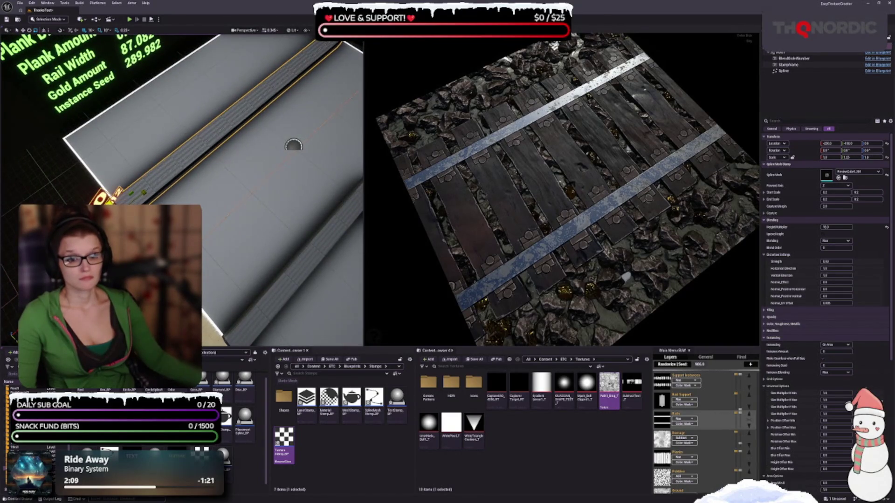
pyautogui.moveTo(526, 280); pyautogui.dragTo(522, 240)
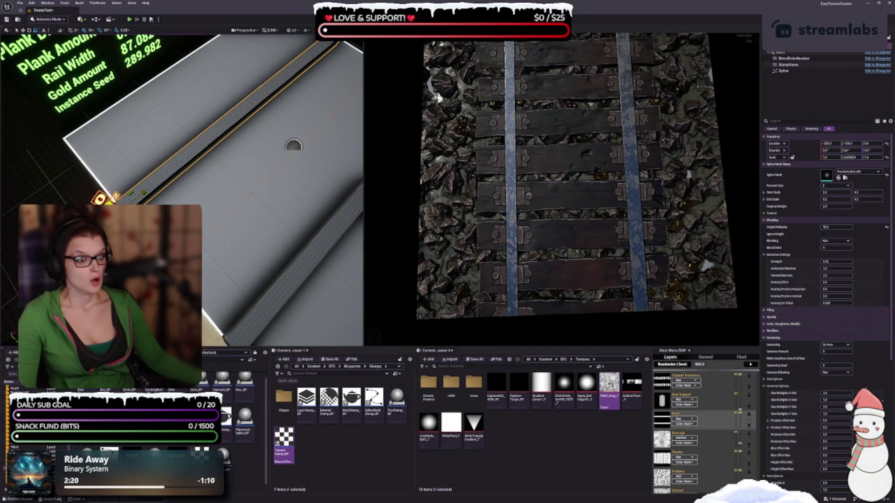
pyautogui.scroll(3, 181, 168)
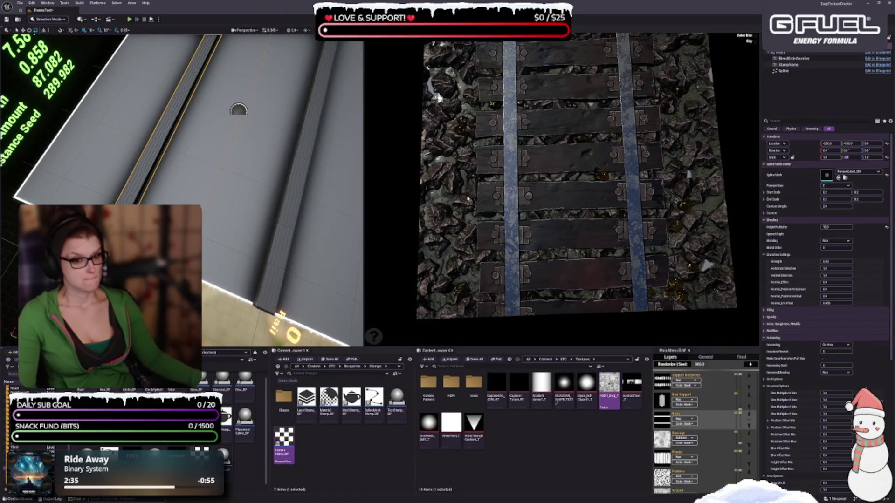
pyautogui.moveTo(849, 157); pyautogui.dragTo(834, 157)
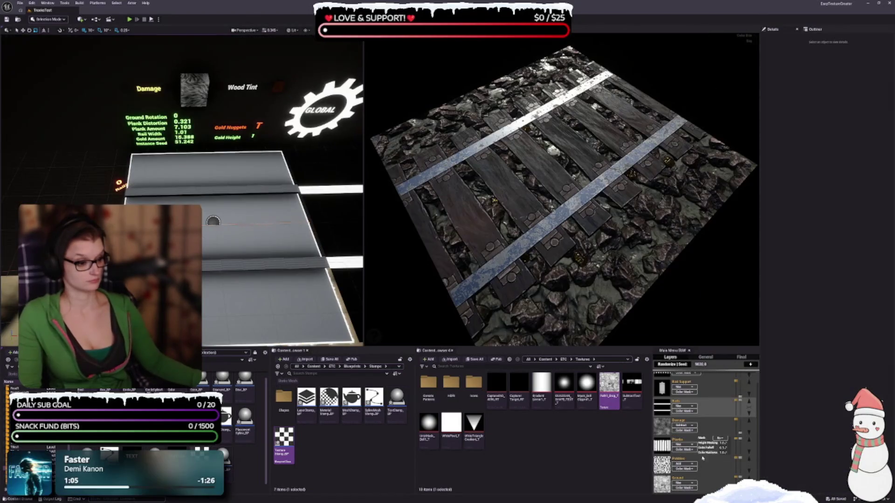
# - Switch the Pebbles layer's blend mode from Max to Add
pyautogui.click(690, 461)
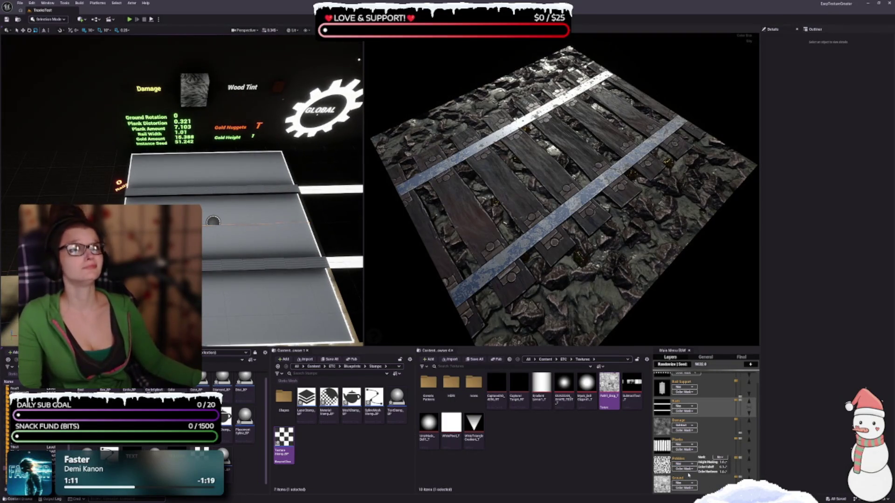
pyautogui.click(683, 468)
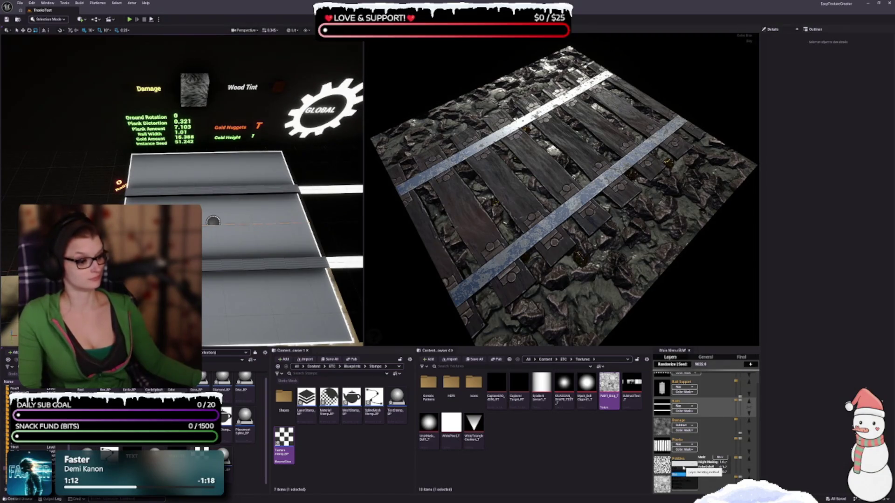
pyautogui.click(684, 474)
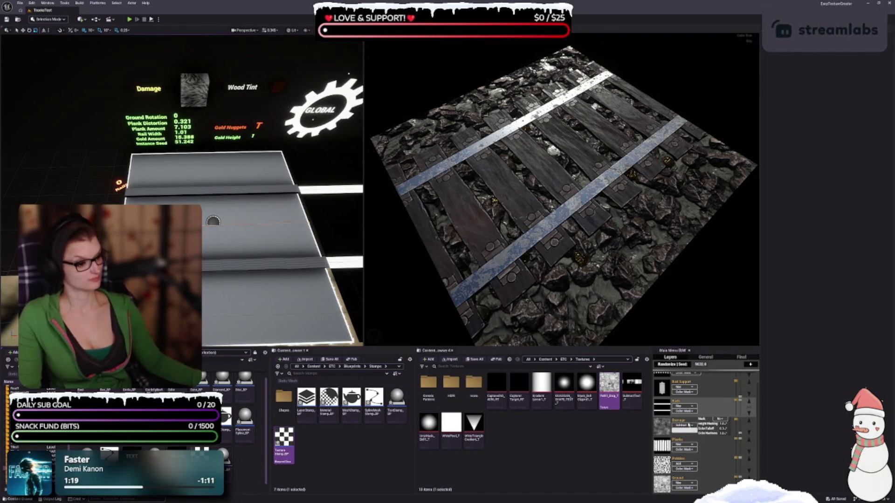
pyautogui.scroll(1, 689, 414)
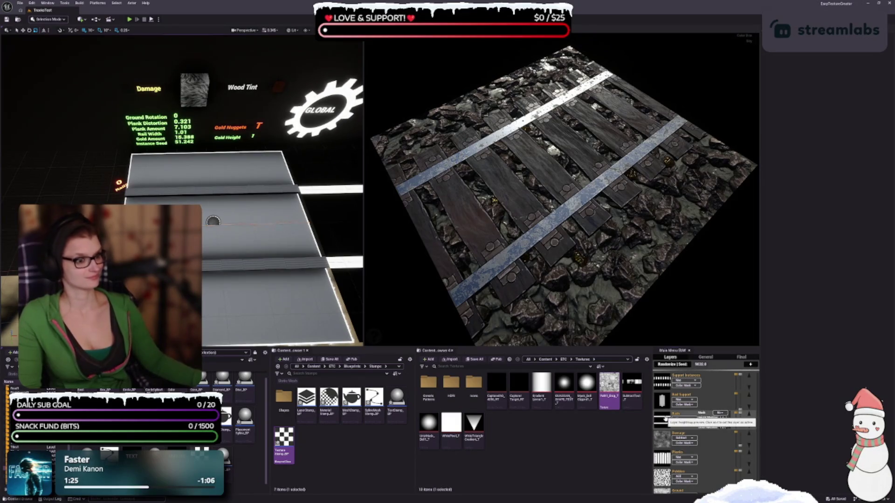
# - Make the Rails layer active and orbit the texture preview slightly
pyautogui.click(664, 420)
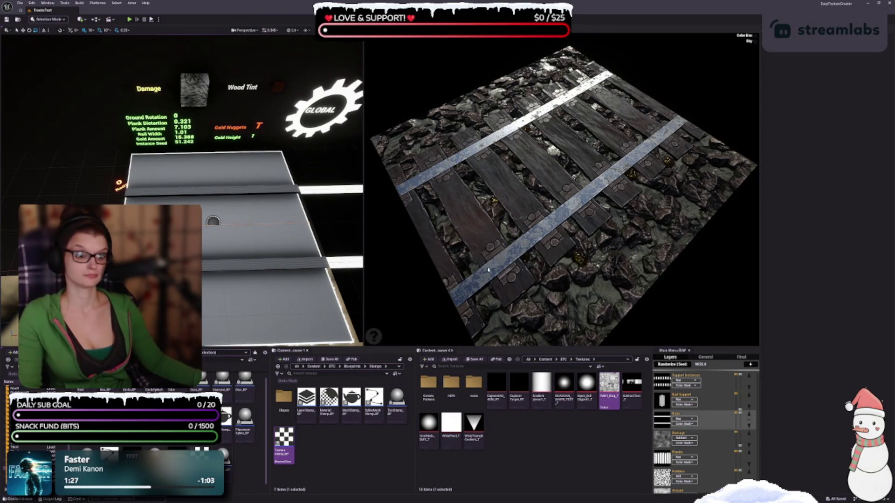
pyautogui.moveTo(480, 265); pyautogui.dragTo(489, 269)
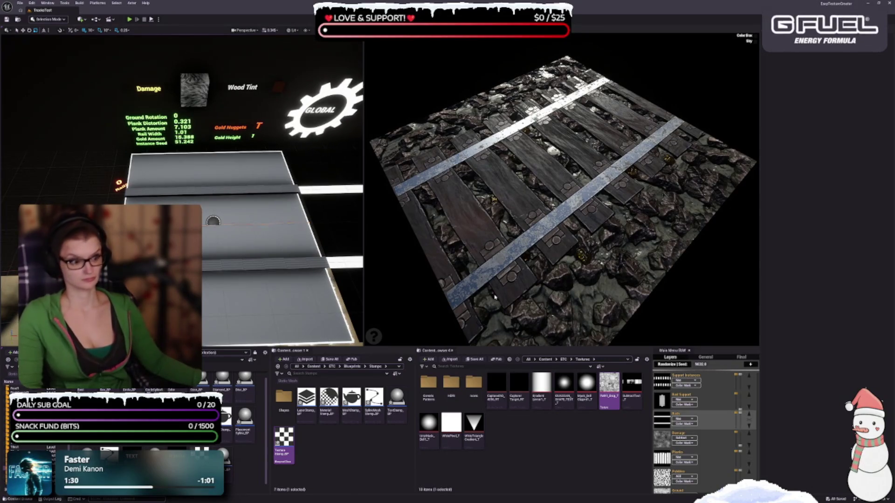
pyautogui.moveTo(466, 275); pyautogui.dragTo(478, 273)
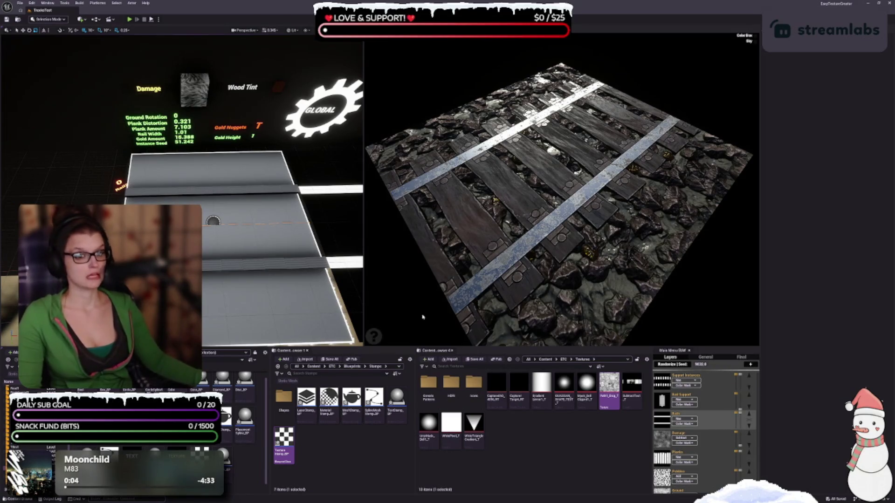
# - Deselect the Texture Stamp, then orbit the level and rail-track preview to show planks, rails and ballast
pyautogui.moveTo(532, 295); pyautogui.dragTo(531, 294)
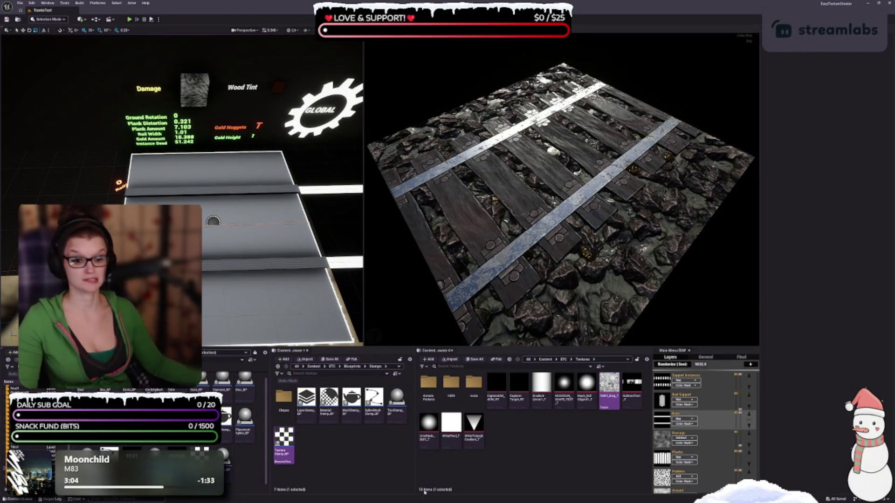
pyautogui.click(381, 443)
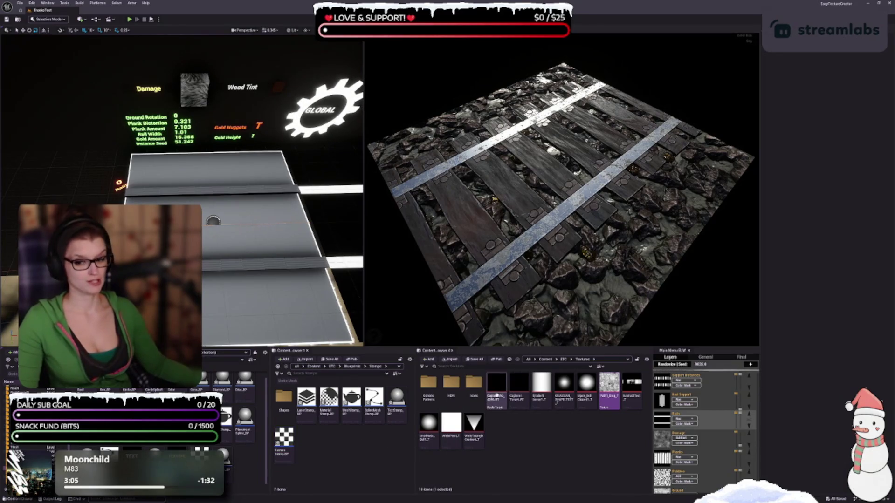
pyautogui.moveTo(233, 256); pyautogui.dragTo(270, 254)
pyautogui.moveTo(345, 287); pyautogui.dragTo(352, 289)
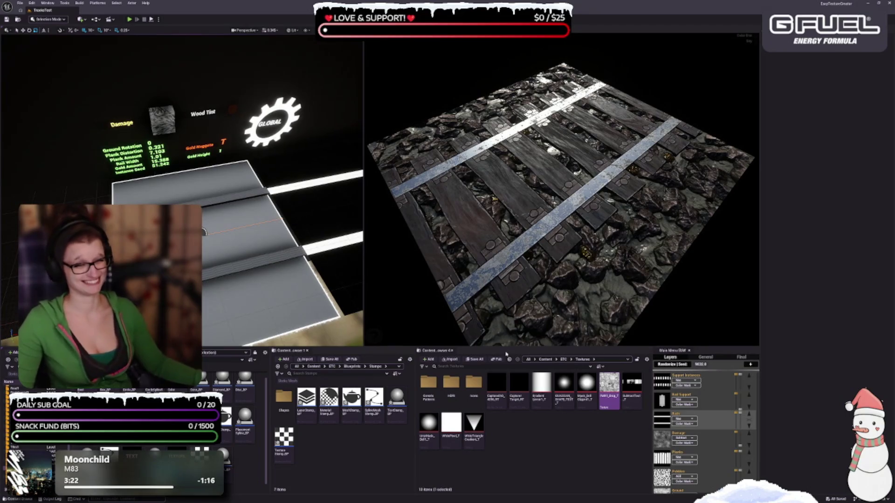
pyautogui.moveTo(605, 285); pyautogui.dragTo(555, 249)
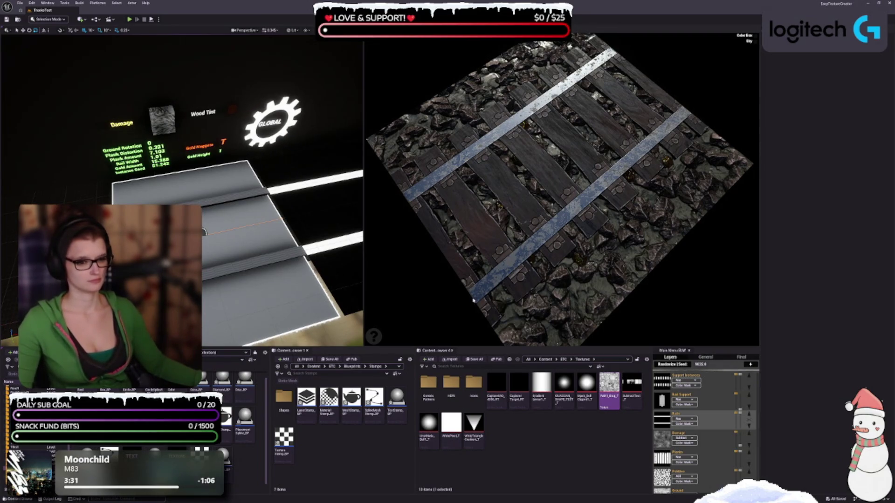
pyautogui.moveTo(473, 299); pyautogui.dragTo(722, 233)
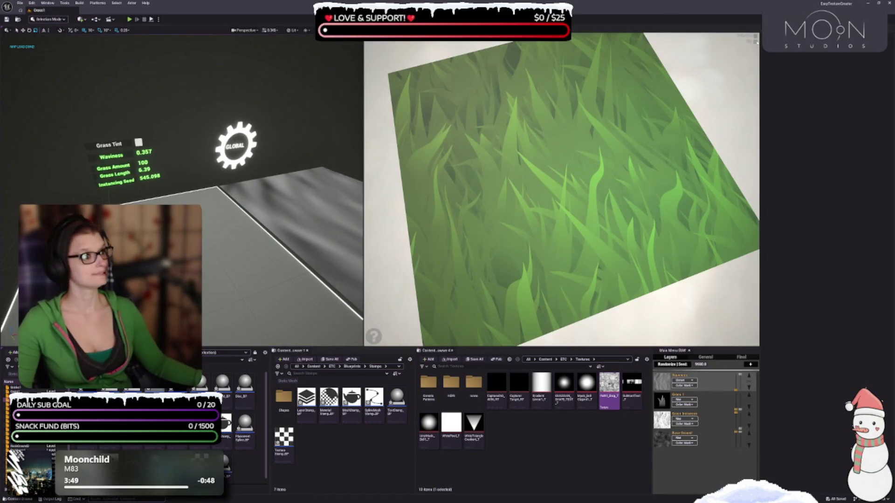
# - Load the grass texture level, focus on the stamp object, and select the Grass 1 layer
pyautogui.click(756, 41)
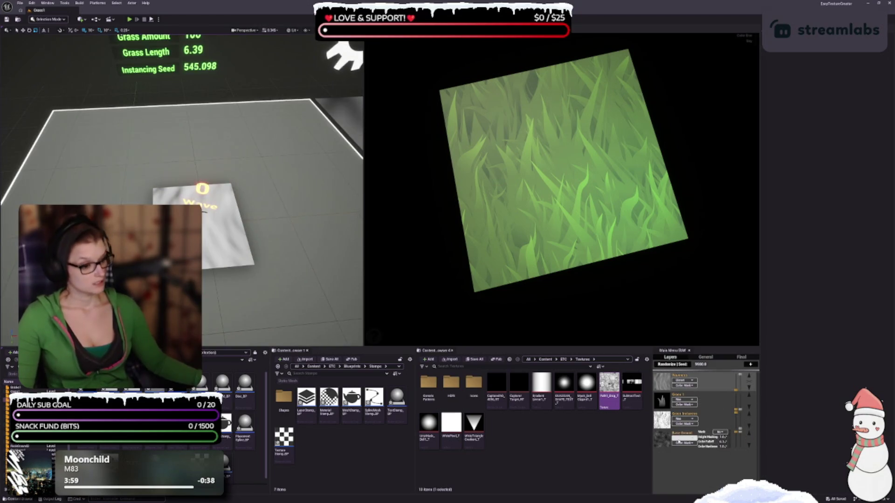
pyautogui.press('f')
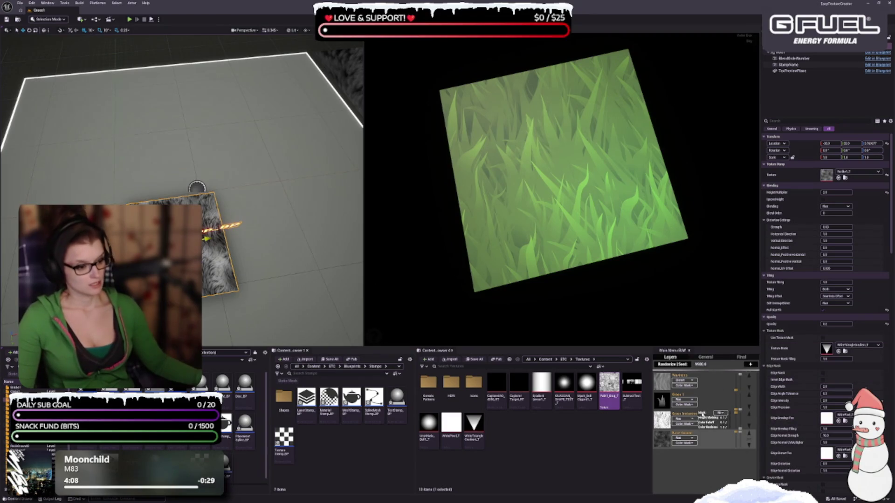
pyautogui.click(718, 401)
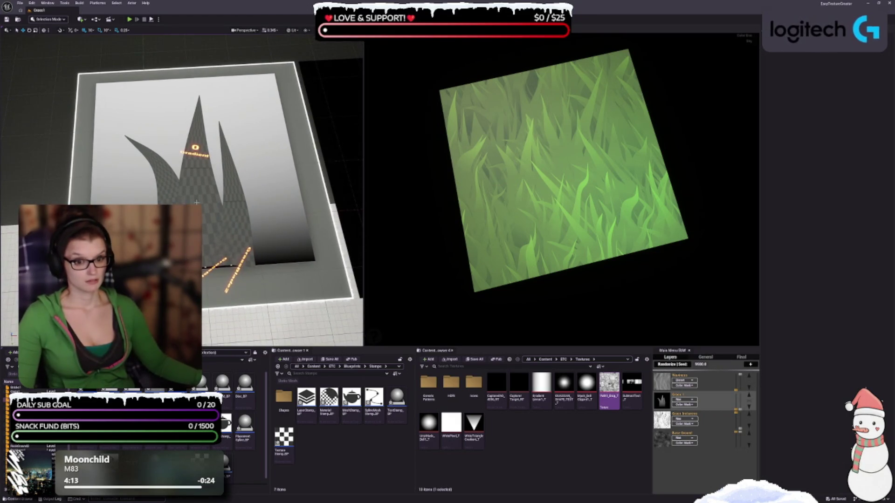
# - Select the curved left grass blade and frame it in the view
pyautogui.click(201, 178)
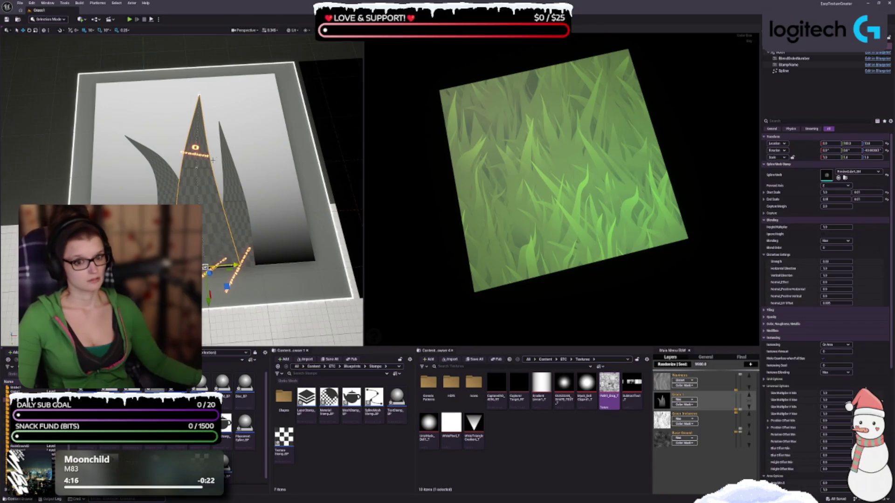
pyautogui.scroll(5, 196, 166)
pyautogui.scroll(-3, 220, 165)
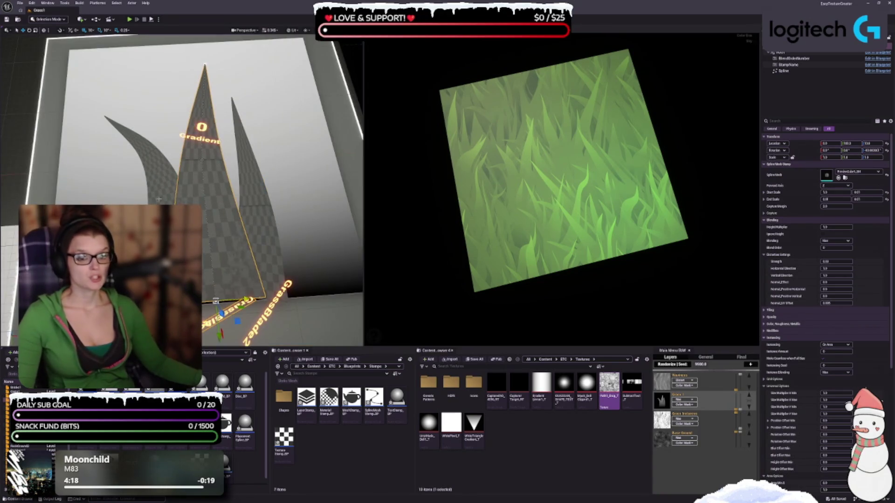
pyautogui.click(157, 199)
pyautogui.press('f')
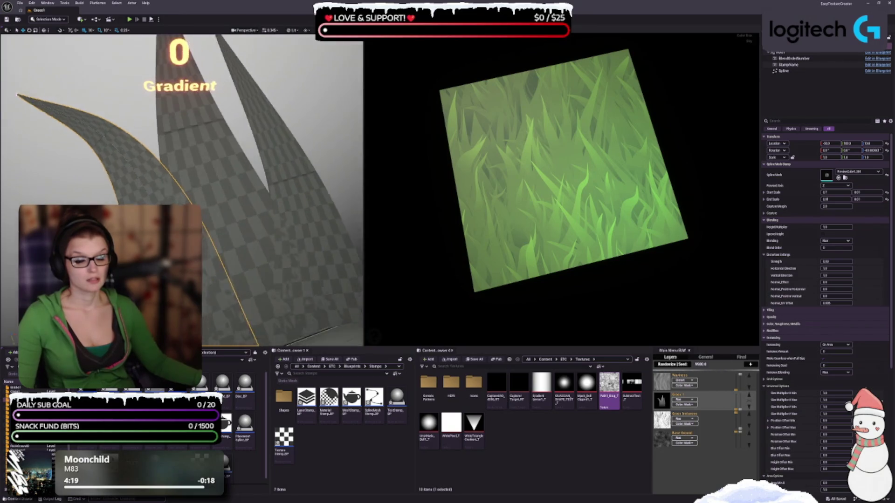
pyautogui.moveTo(144, 140)
pyautogui.mouseDown()
pyautogui.moveTo(159, 140)
pyautogui.moveTo(137, 144)
pyautogui.moveTo(140, 159)
pyautogui.mouseUp()
# - Move the blade's tip spline point left and down, undo and redo the edit, then deselect
pyautogui.click(135, 133)
pyautogui.moveTo(240, 210); pyautogui.dragTo(240, 209)
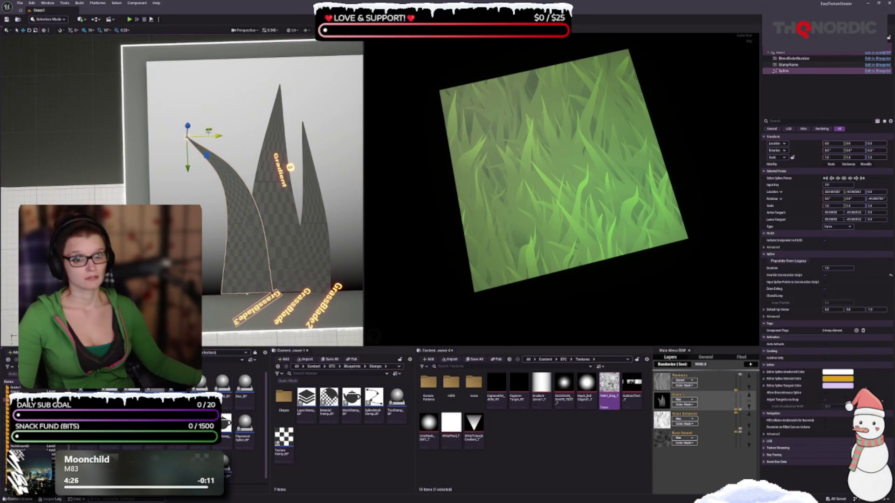
pyautogui.moveTo(206, 155); pyautogui.dragTo(166, 177)
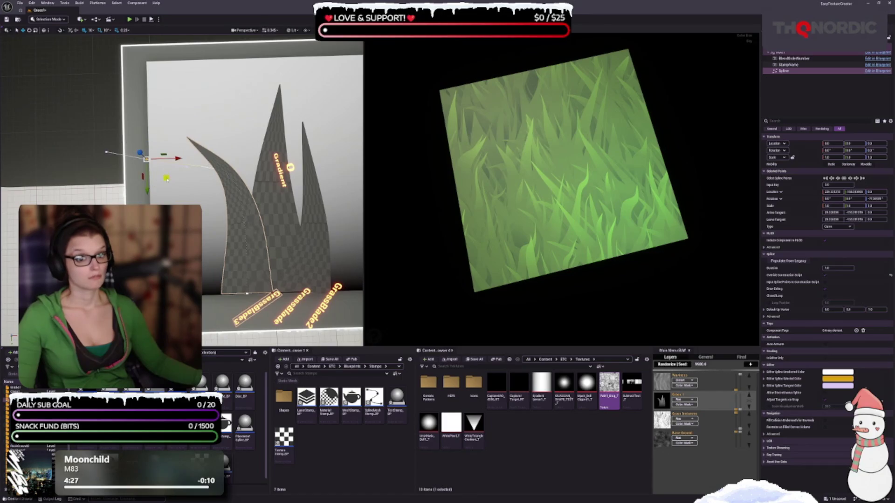
pyautogui.moveTo(546, 268); pyautogui.dragTo(546, 268)
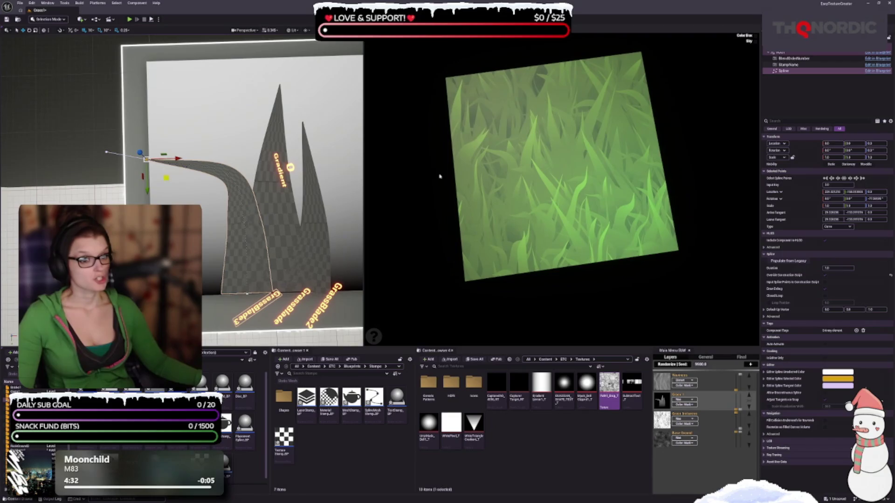
pyautogui.hotkey('ctrl', 'z')
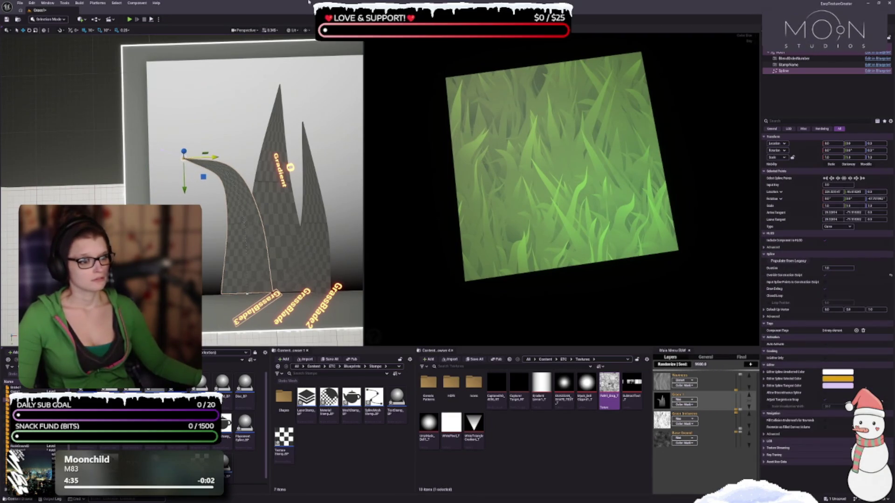
pyautogui.hotkey('ctrl', 'z')
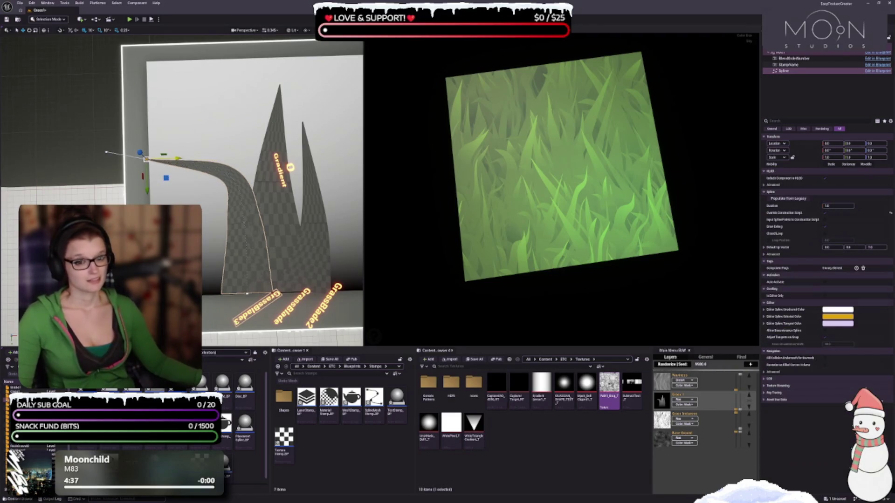
pyautogui.hotkey('ctrl', 'z')
pyautogui.hotkey('ctrl', 'z')
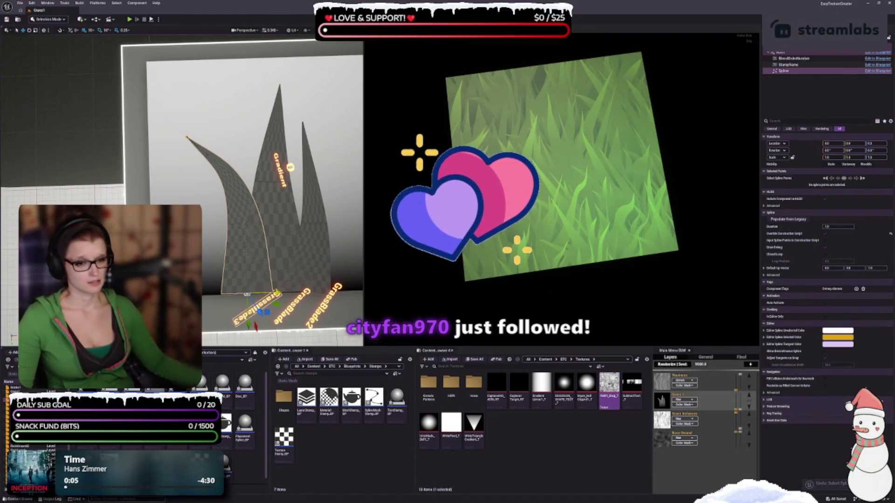
pyautogui.moveTo(247, 228); pyautogui.dragTo(246, 219)
pyautogui.press('Escape')
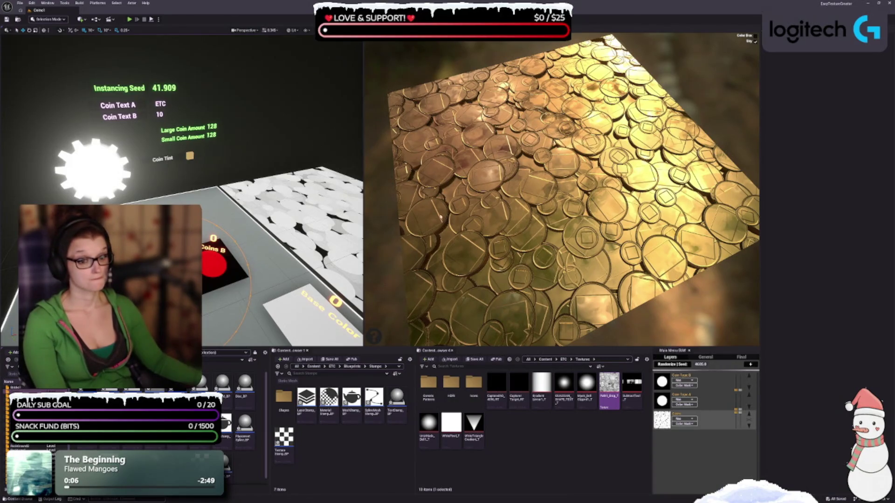
# - Expand and collapse the Coins layer settings, then select the Coins A stamp
pyautogui.click(749, 426)
pyautogui.click(750, 426)
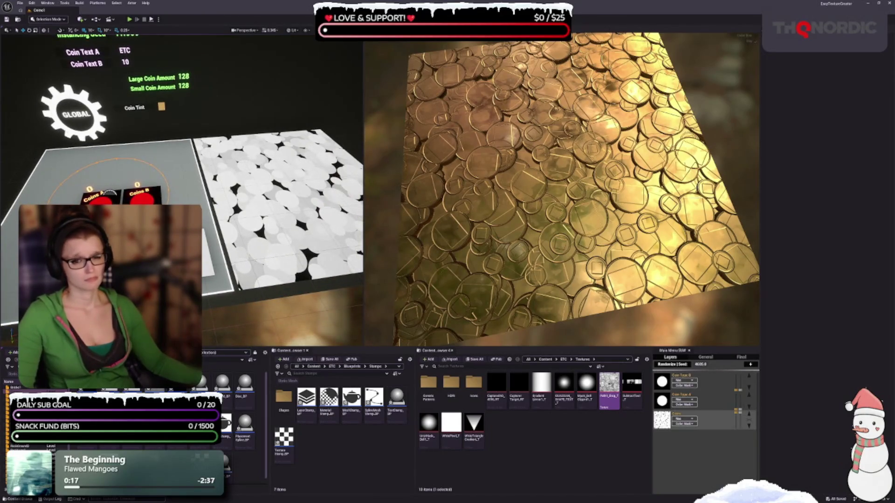
pyautogui.click(98, 198)
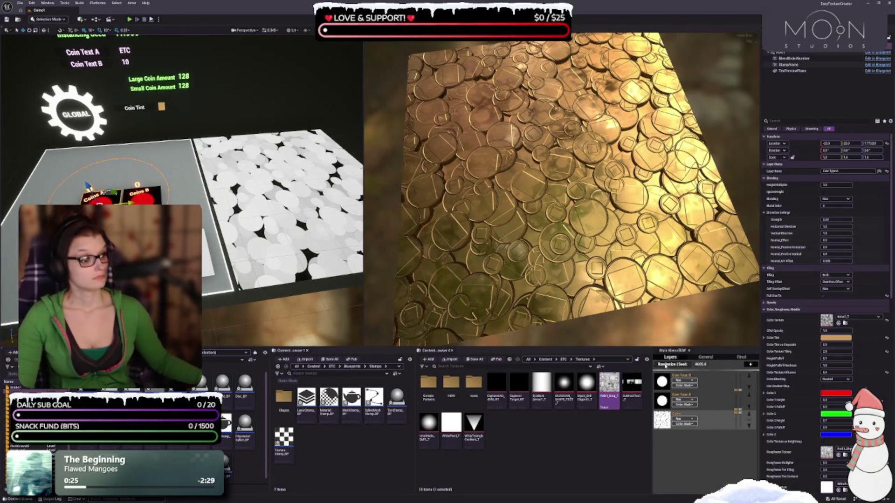
# - Randomize the Coins layer seed six times to cycle through different coin designs
pyautogui.click(666, 365)
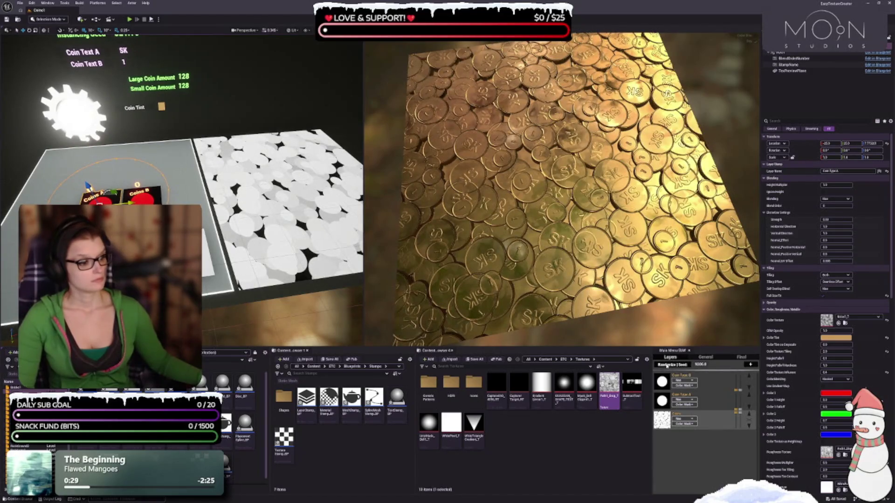
pyautogui.click(667, 365)
pyautogui.click(667, 365)
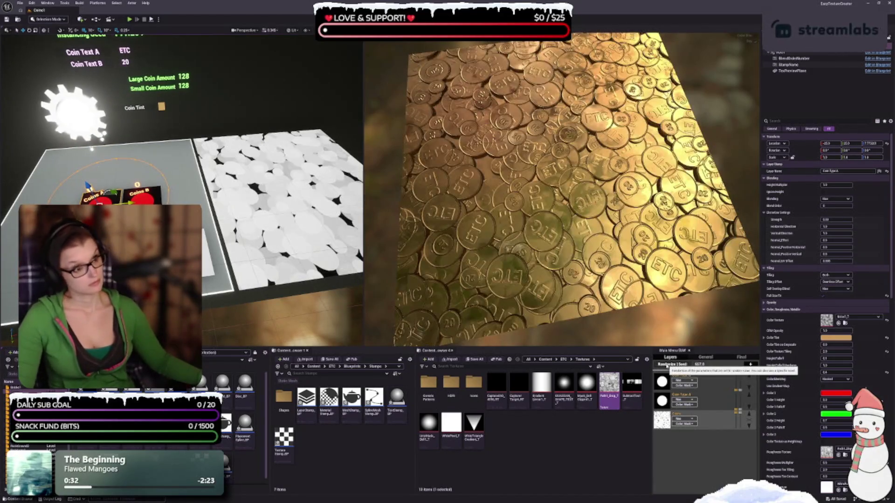
pyautogui.click(666, 365)
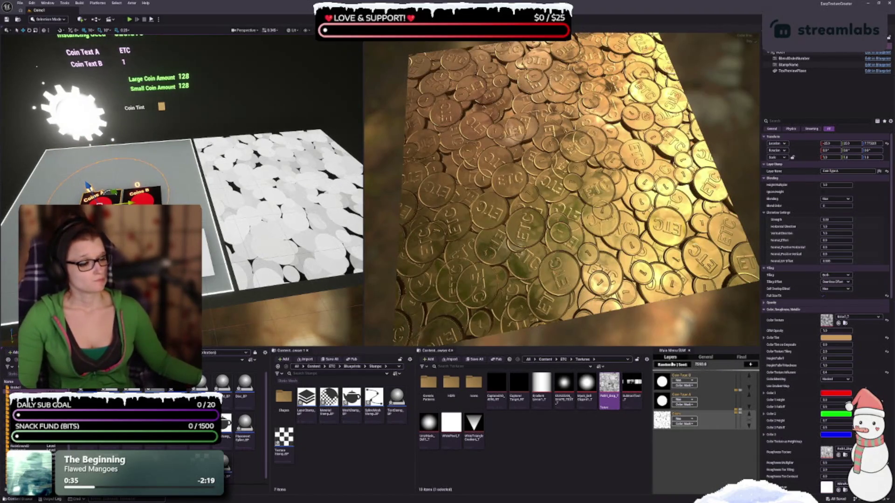
pyautogui.click(672, 366)
pyautogui.click(674, 366)
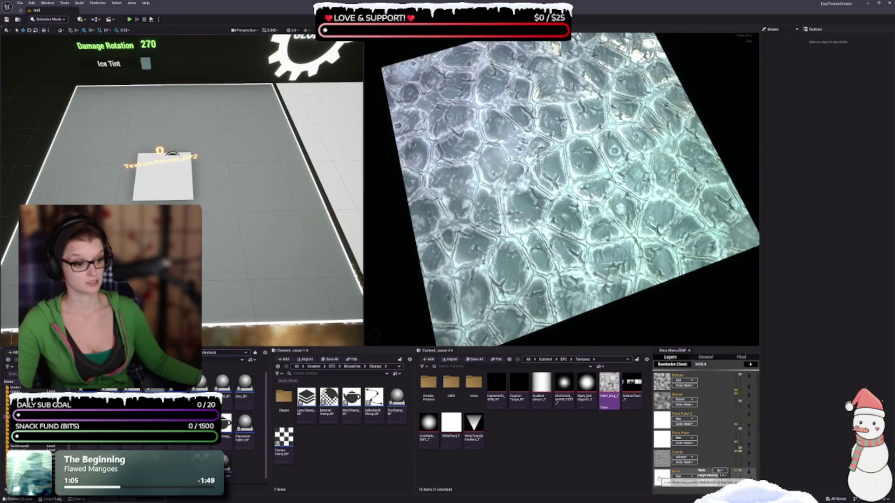
# - Select TextureStamp_BP2, reveal the Cracks layer stamps, pick the Crack stamp, and open GenericPatterns
pyautogui.click(163, 177)
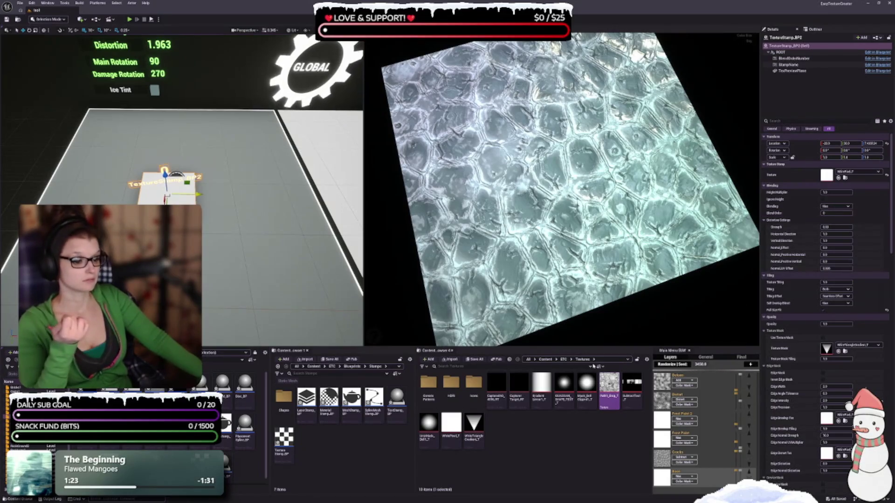
pyautogui.click(664, 459)
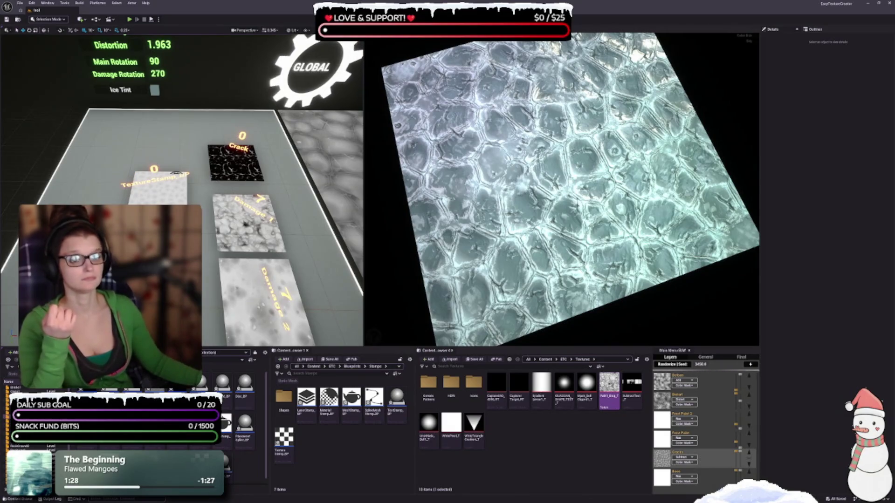
pyautogui.click(226, 160)
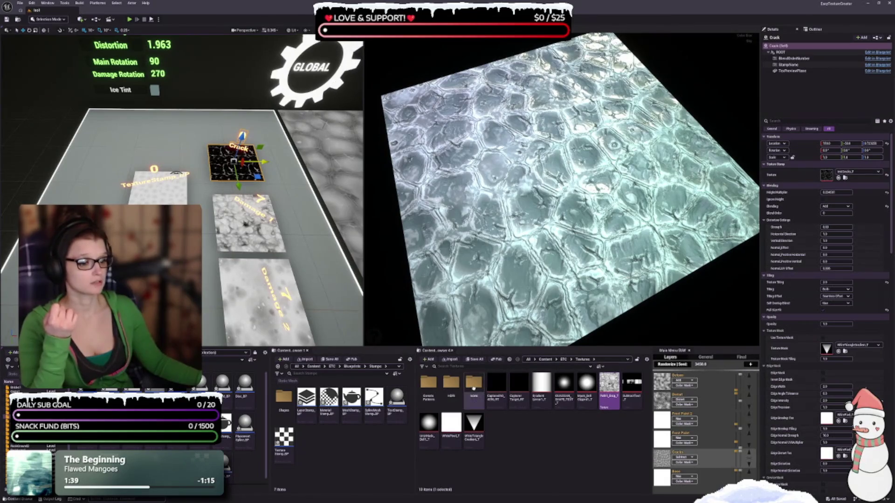
pyautogui.doubleClick(430, 392)
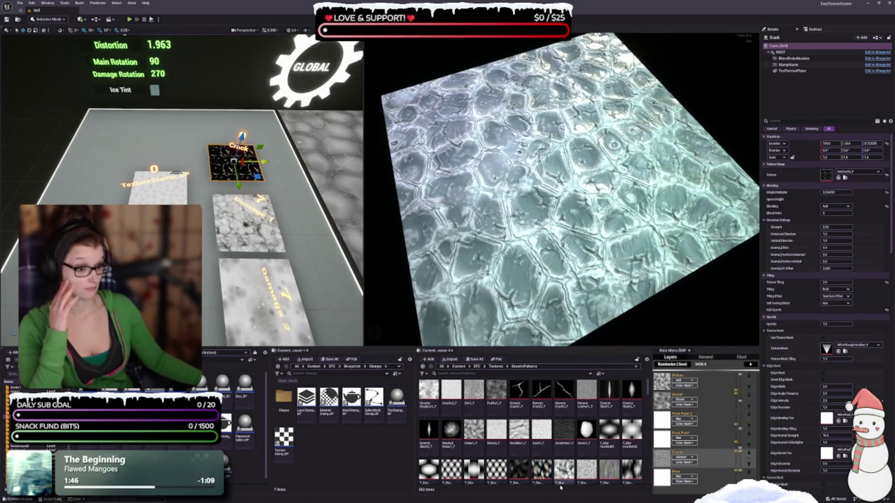
pyautogui.scroll(-1, 540, 462)
pyautogui.scroll(-5, 540, 461)
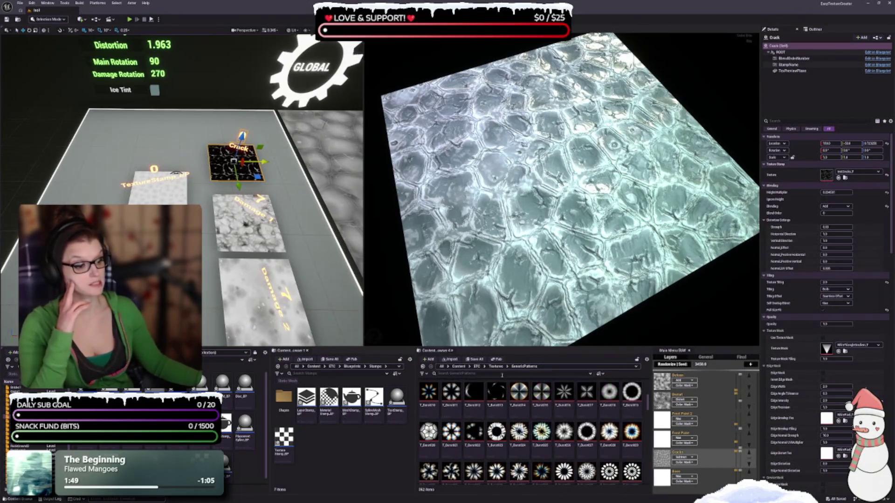
pyautogui.scroll(-3, 507, 414)
pyautogui.scroll(-5, 507, 413)
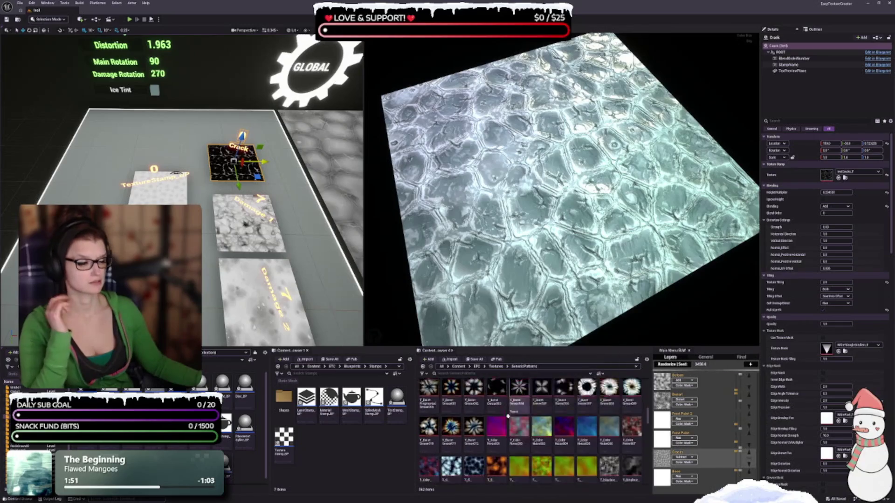
pyautogui.scroll(-5, 564, 422)
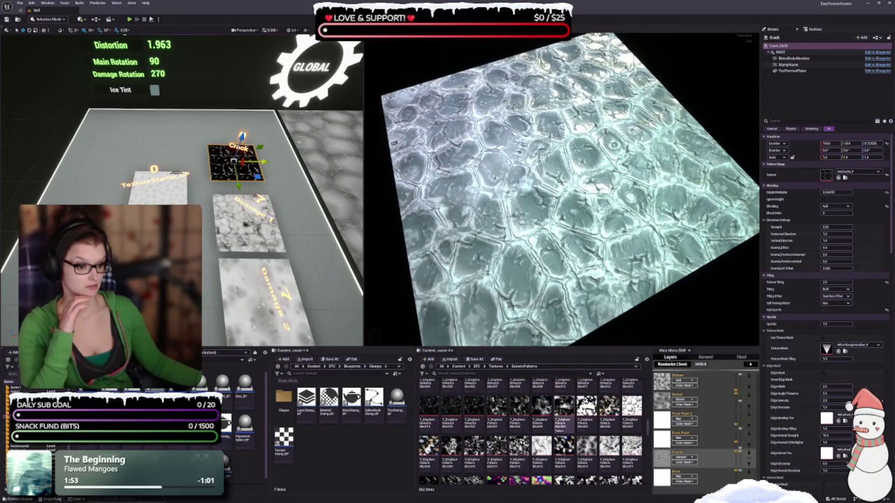
pyautogui.scroll(-5, 506, 465)
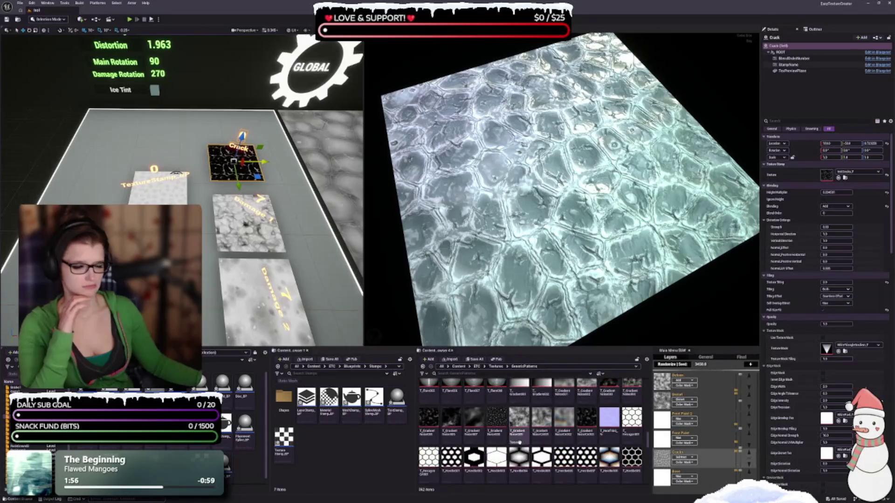
pyautogui.scroll(-5, 504, 452)
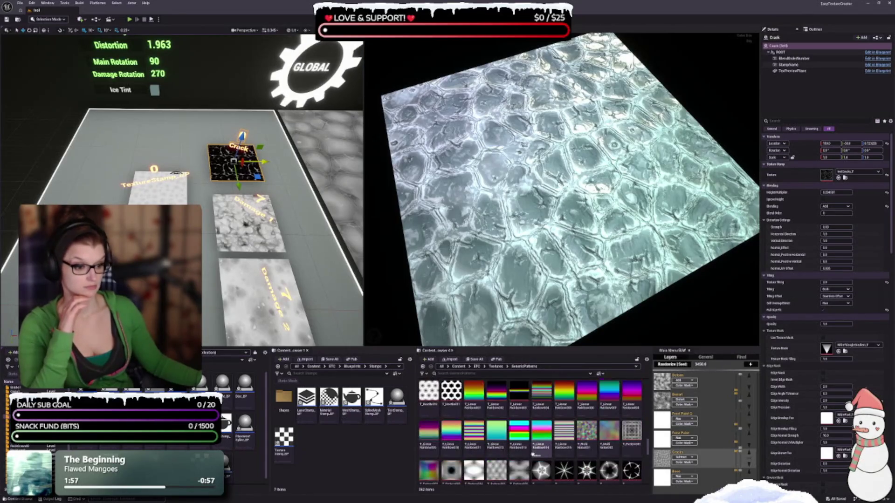
pyautogui.scroll(-5, 580, 438)
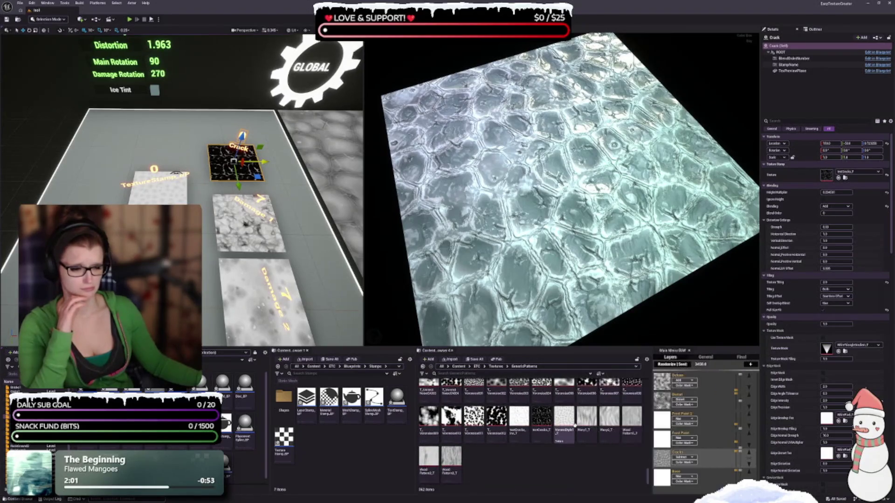
pyautogui.moveTo(576, 426)
pyautogui.scroll(3, 575, 426)
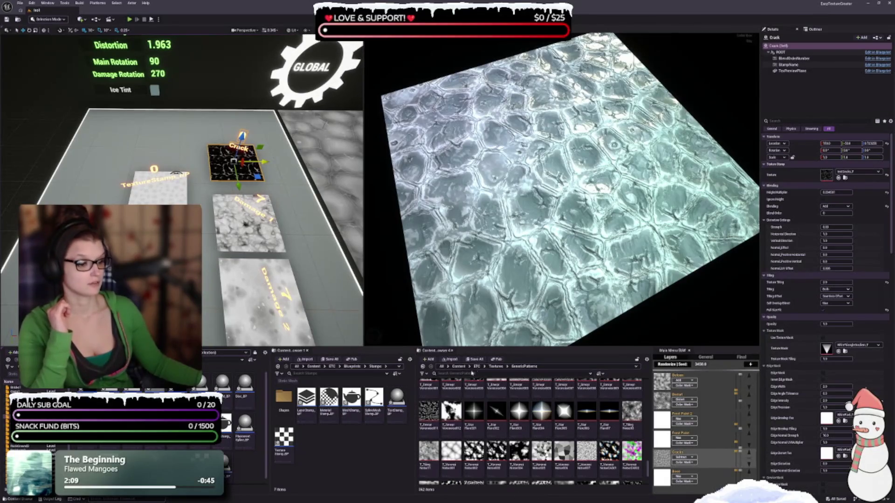
pyautogui.click(501, 368)
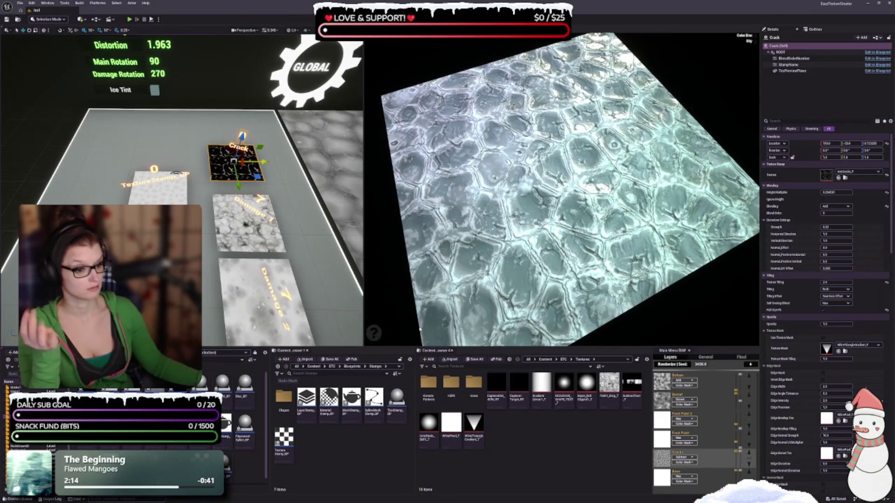
pyautogui.doubleClick(428, 383)
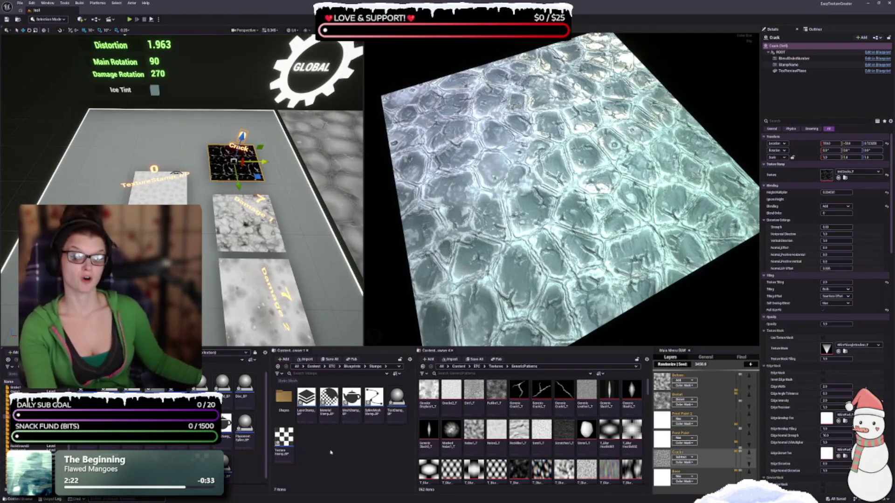
pyautogui.moveTo(535, 464)
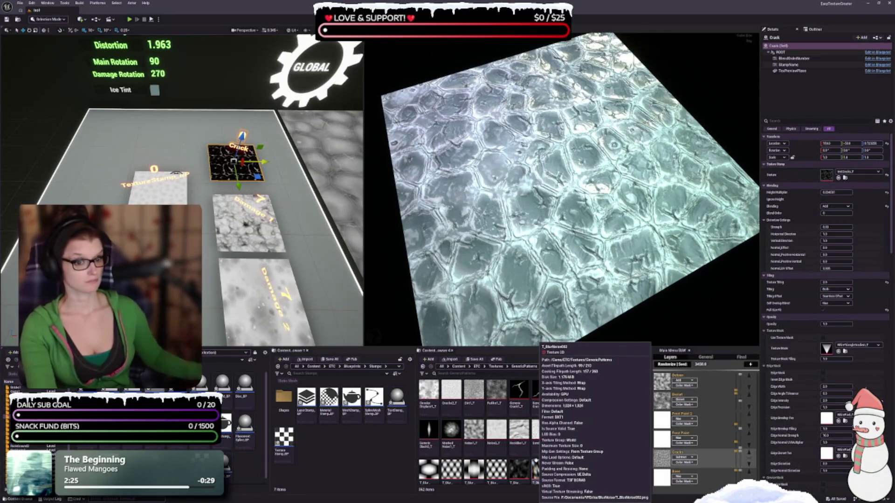
pyautogui.scroll(-1, 476, 449)
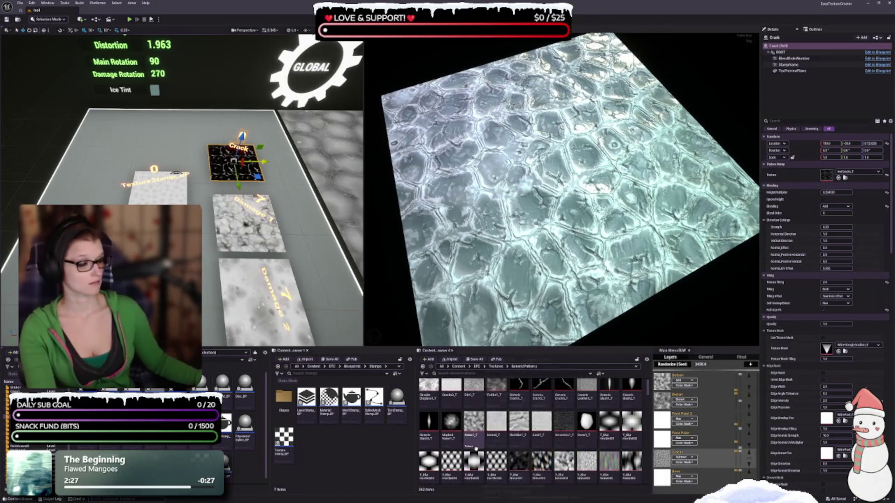
pyautogui.scroll(1, 498, 433)
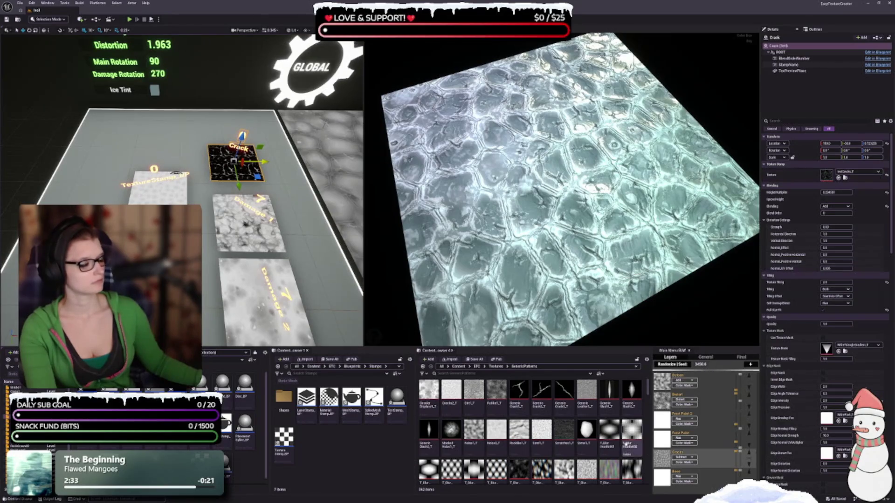
pyautogui.scroll(-2, 595, 423)
pyautogui.scroll(-5, 595, 423)
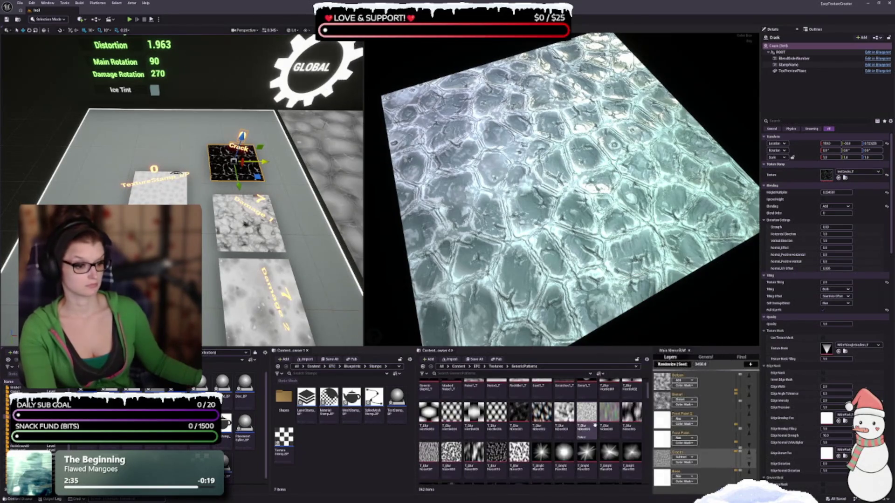
pyautogui.scroll(-4, 606, 400)
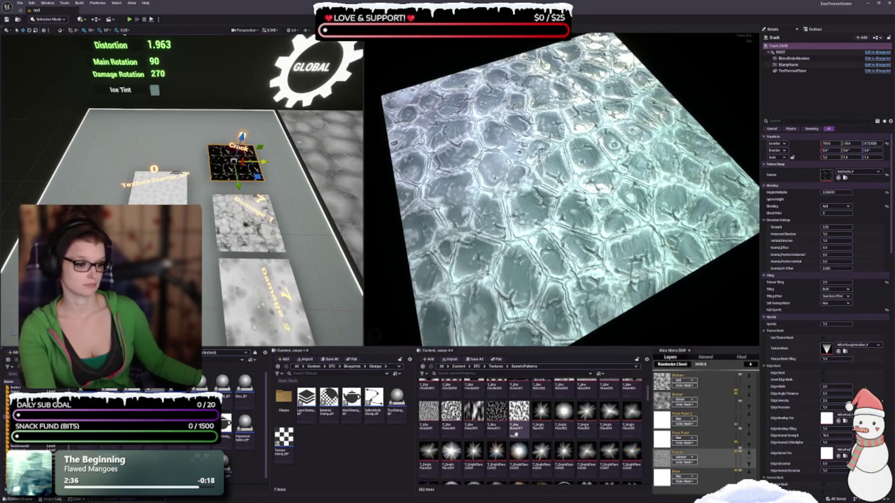
pyautogui.scroll(-5, 459, 415)
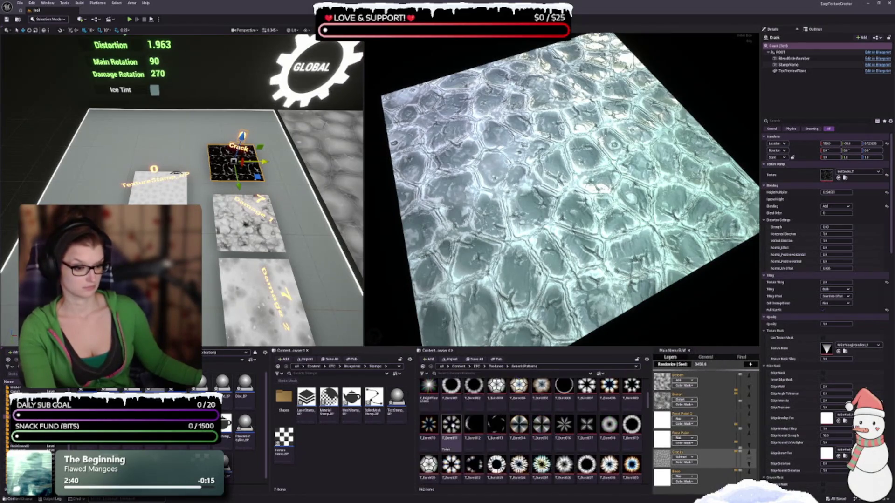
pyautogui.scroll(-5, 451, 429)
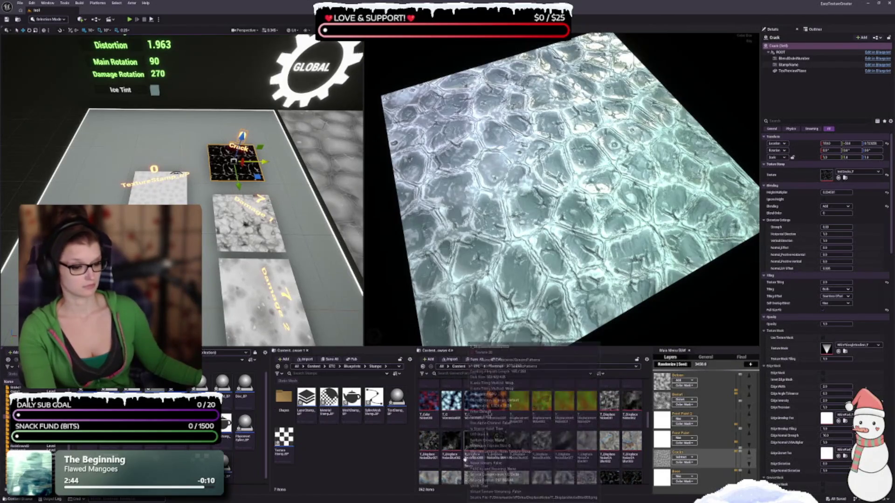
pyautogui.scroll(-2, 465, 449)
pyautogui.scroll(-4, 472, 449)
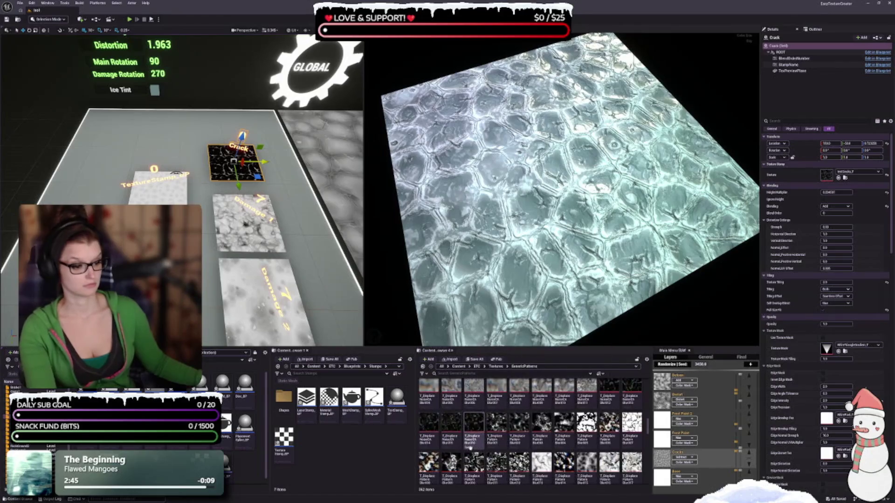
pyautogui.scroll(-3, 474, 438)
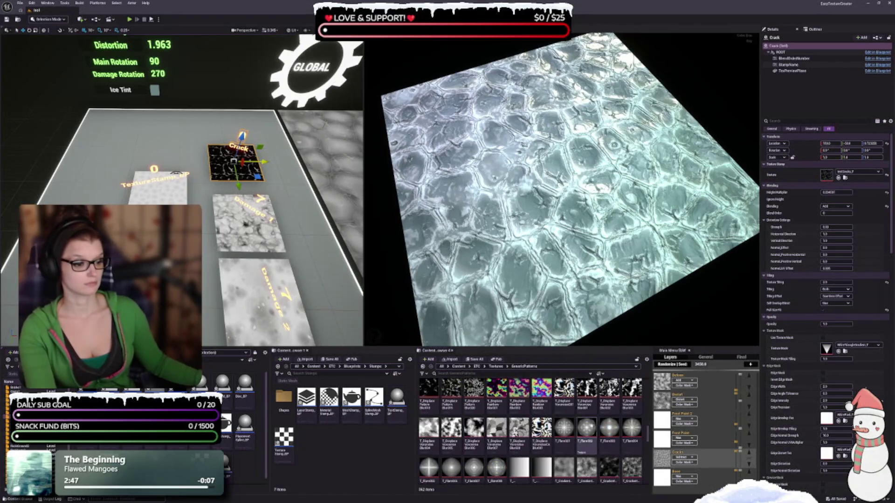
pyautogui.scroll(-6, 572, 468)
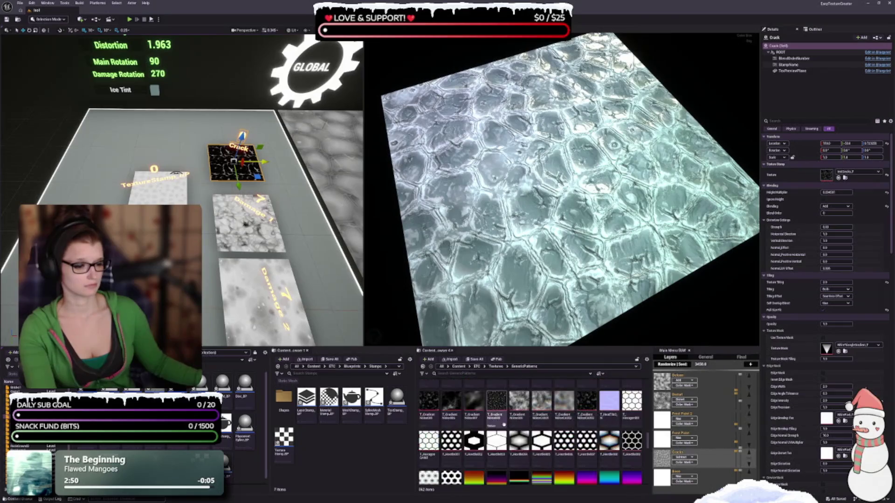
pyautogui.scroll(-5, 571, 468)
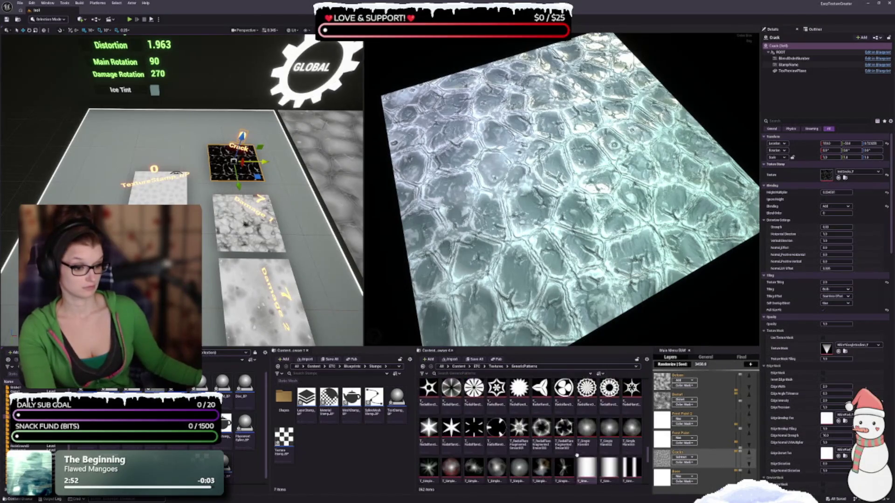
pyautogui.scroll(-4, 442, 454)
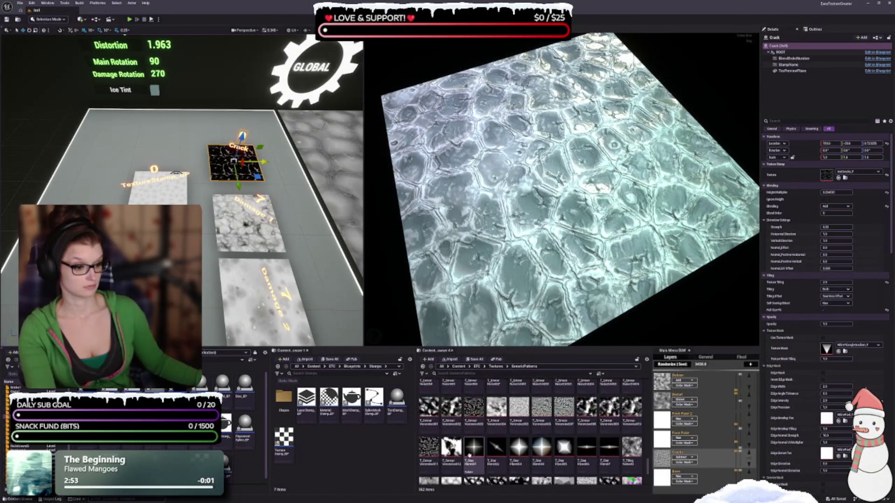
pyautogui.scroll(-5, 501, 474)
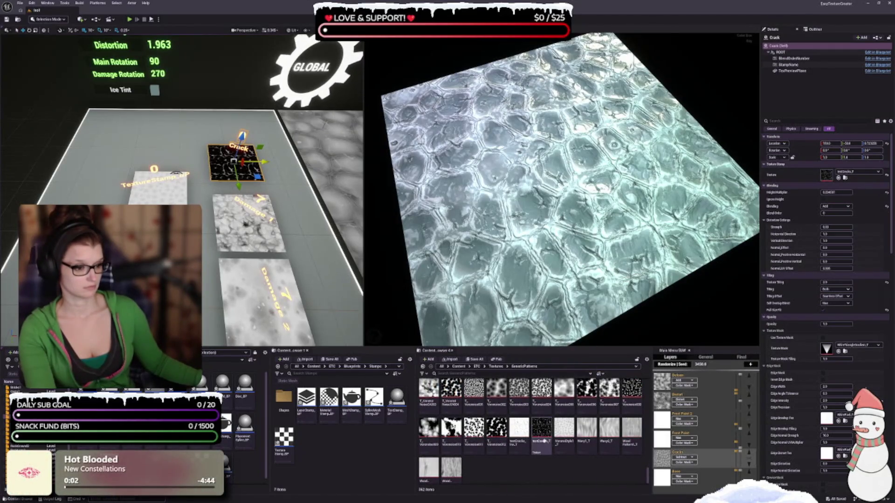
pyautogui.rightClick(543, 429)
# - Open textCracks_T in the Texture Editor, narrow the window and move it to uncover the viewport
pyautogui.doubleClick(545, 430)
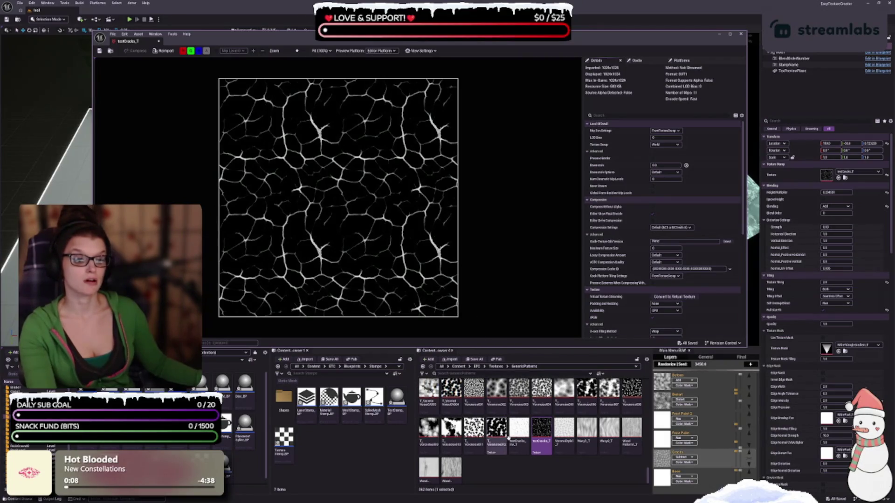
pyautogui.moveTo(746, 126); pyautogui.dragTo(422, 125)
pyautogui.moveTo(234, 41)
pyautogui.mouseDown()
pyautogui.moveTo(180, 169)
pyautogui.moveTo(180, 309)
pyautogui.moveTo(174, 108)
pyautogui.moveTo(168, 103)
pyautogui.moveTo(178, 78)
pyautogui.mouseUp()
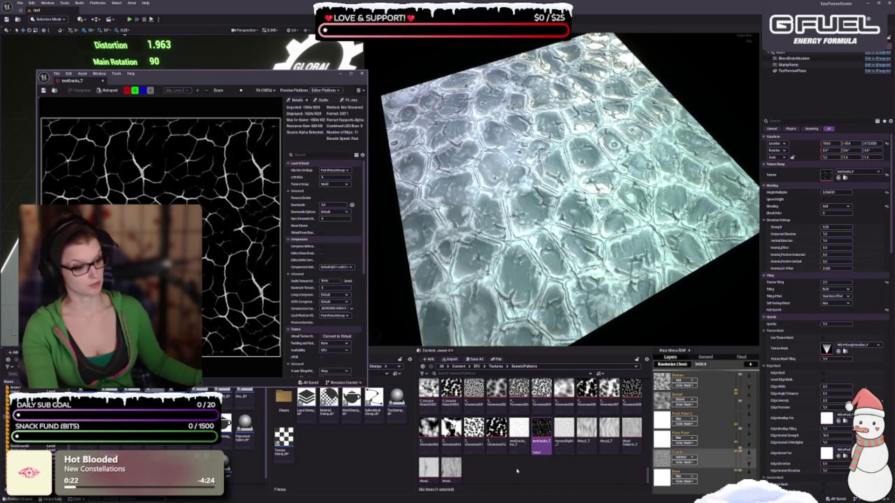
pyautogui.scroll(1, 516, 471)
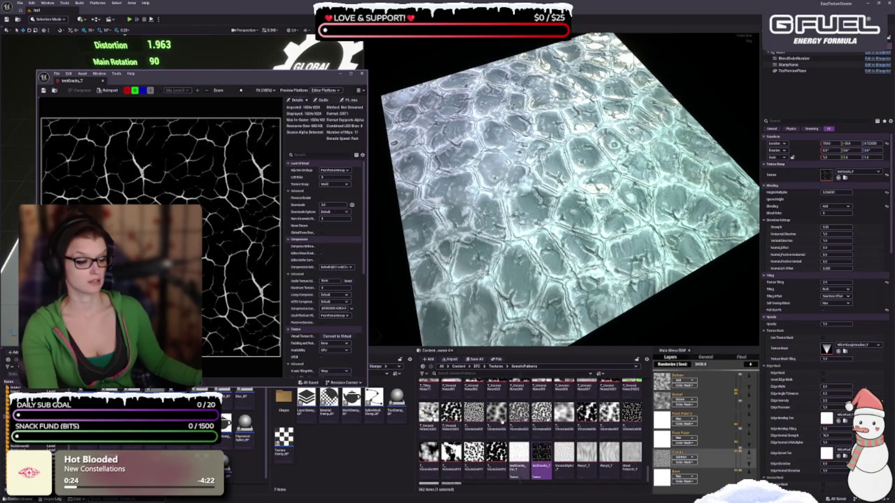
pyautogui.scroll(2, 515, 429)
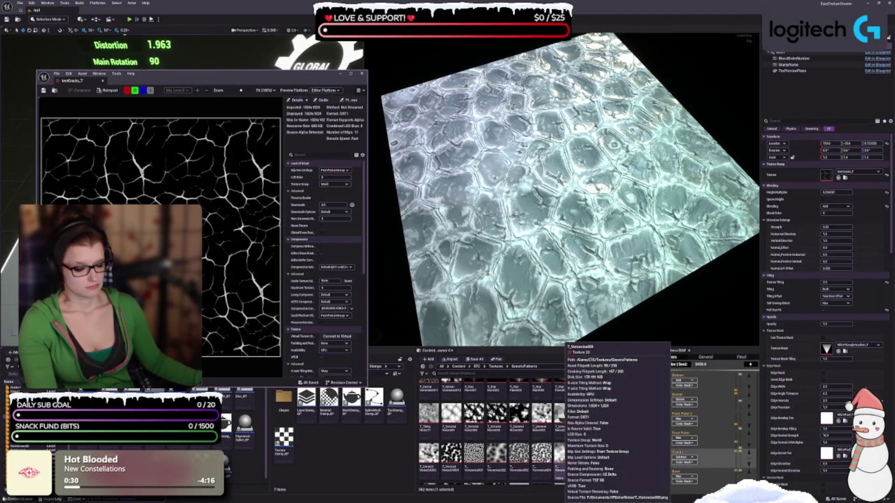
pyautogui.scroll(1, 585, 415)
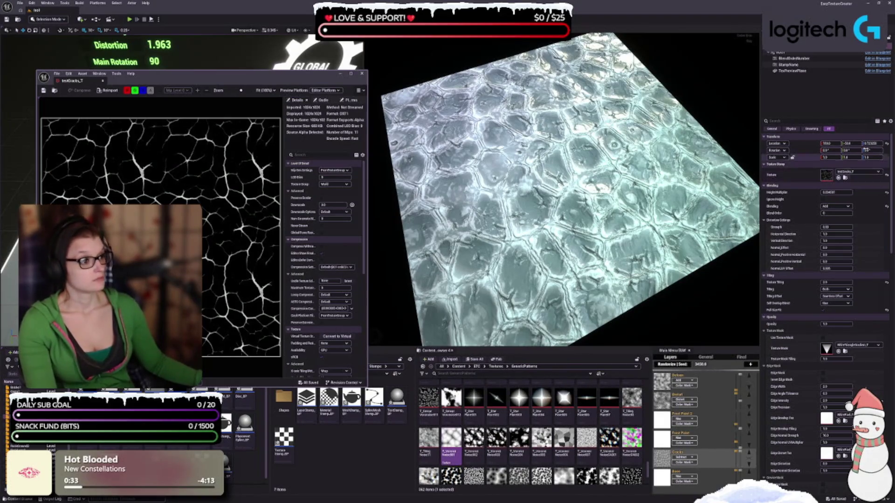
# - Assign the Voronoi noise texture to the Crack stamp's Texture slot
pyautogui.click(838, 178)
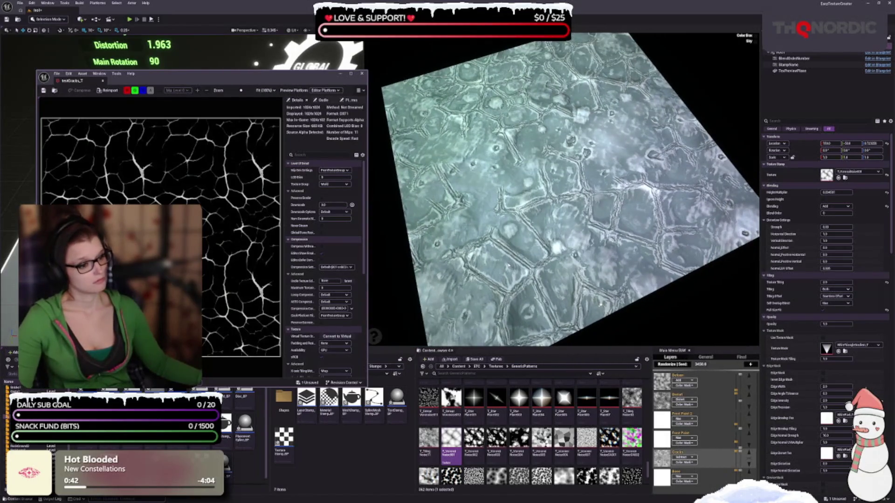
pyautogui.scroll(2, 541, 406)
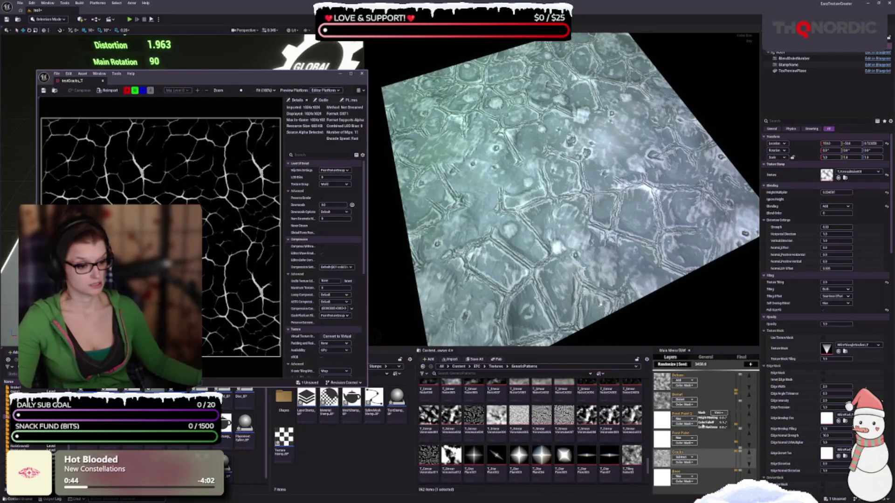
pyautogui.scroll(3, 606, 420)
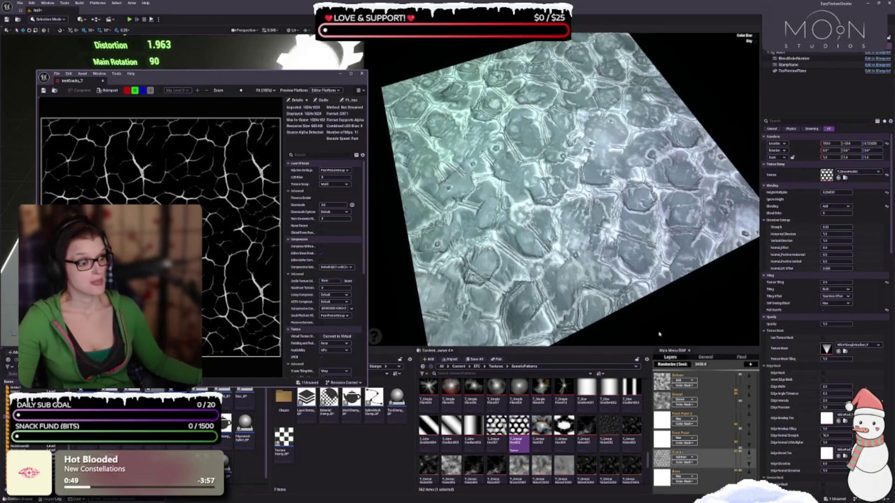
pyautogui.moveTo(492, 431)
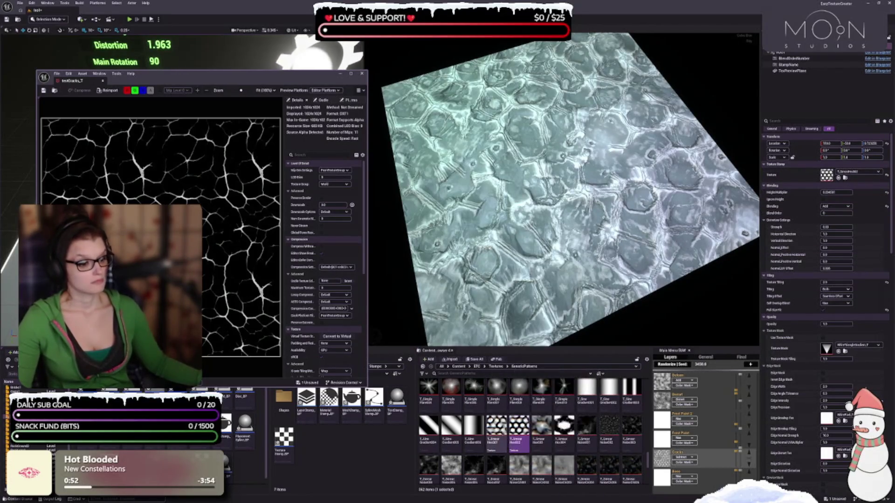
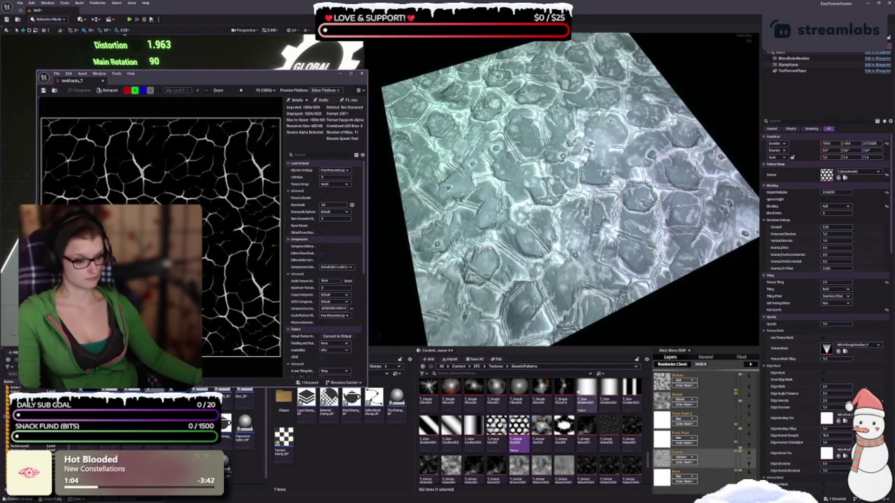
# - Find T_Voronoi013 in the Content Browser and assign it as the stamp's crack texture
pyautogui.scroll(1, 531, 432)
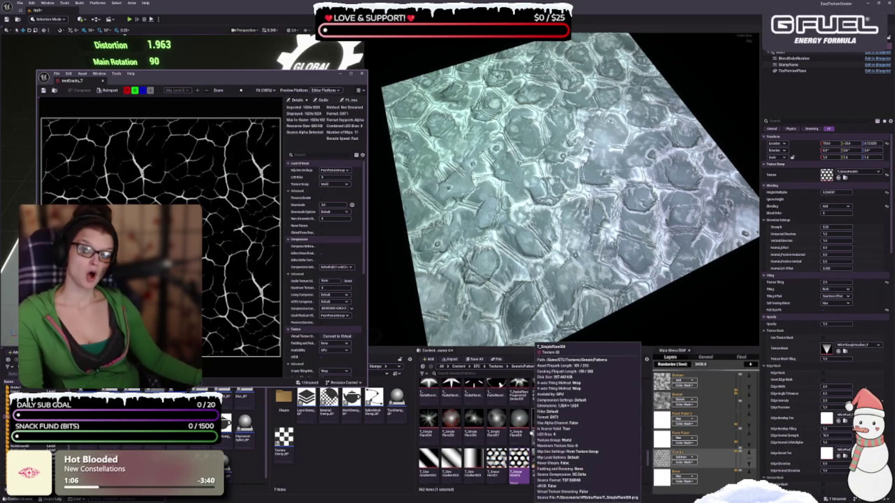
pyautogui.scroll(1, 532, 433)
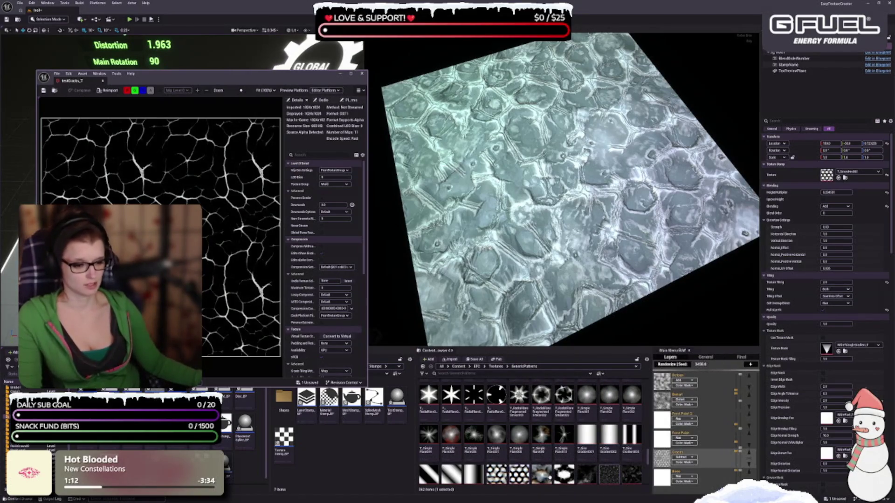
pyautogui.scroll(1, 590, 442)
pyautogui.scroll(2, 502, 446)
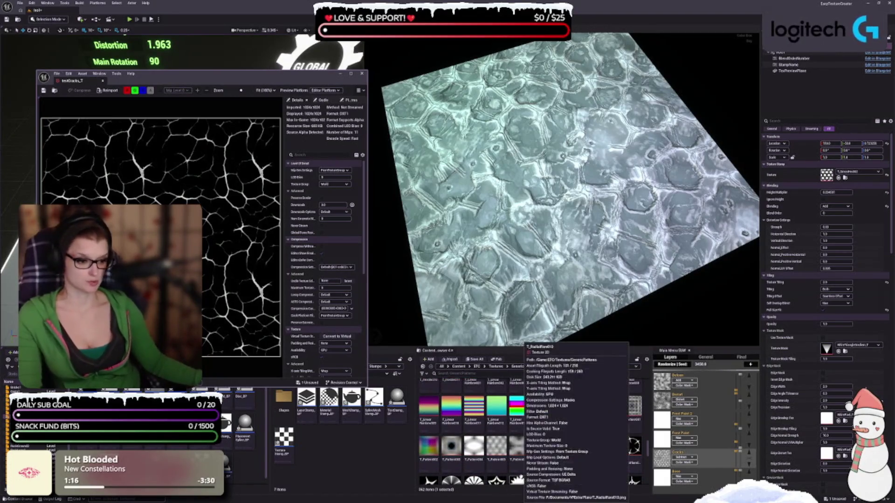
pyautogui.scroll(2, 502, 462)
pyautogui.scroll(2, 500, 463)
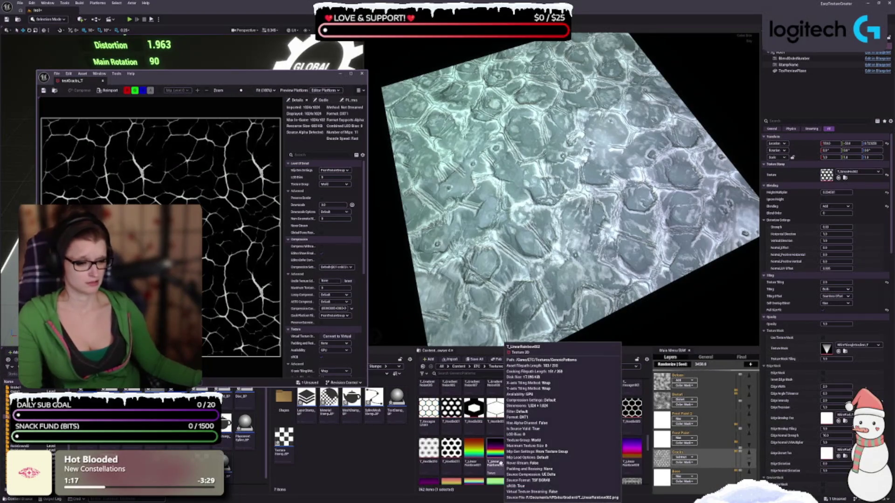
pyautogui.scroll(1, 550, 457)
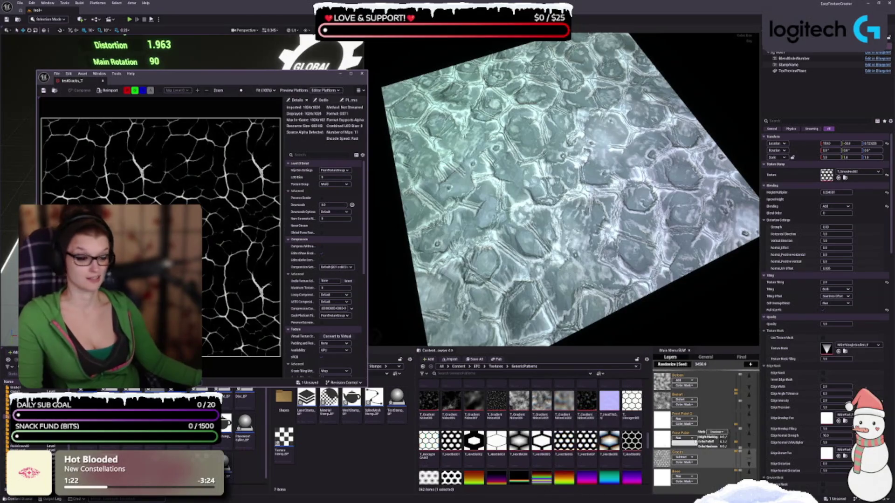
pyautogui.scroll(1, 583, 459)
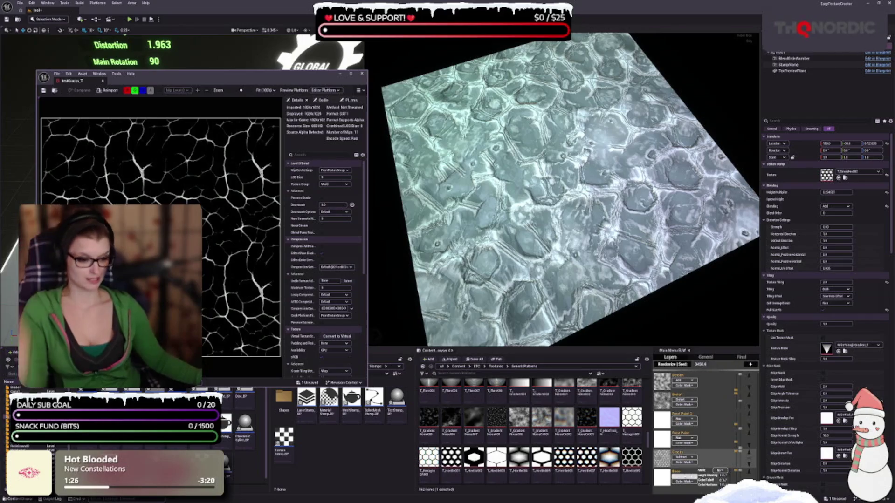
pyautogui.scroll(1, 505, 427)
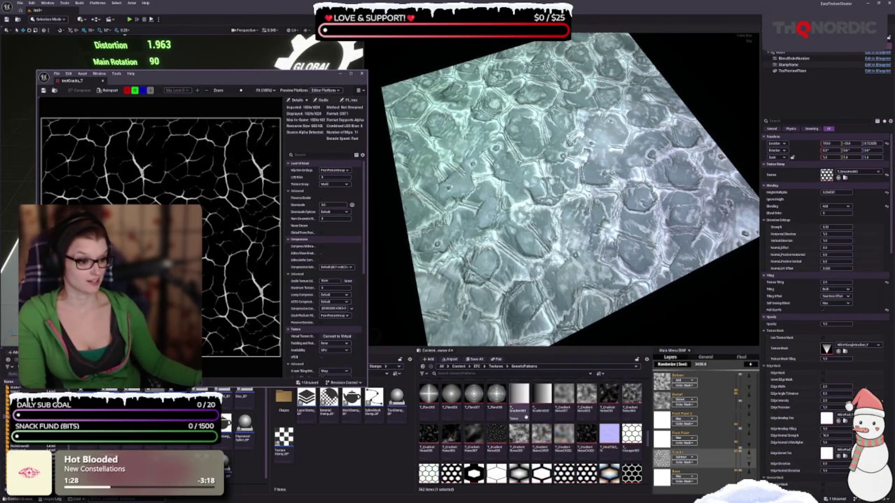
pyautogui.scroll(1, 422, 438)
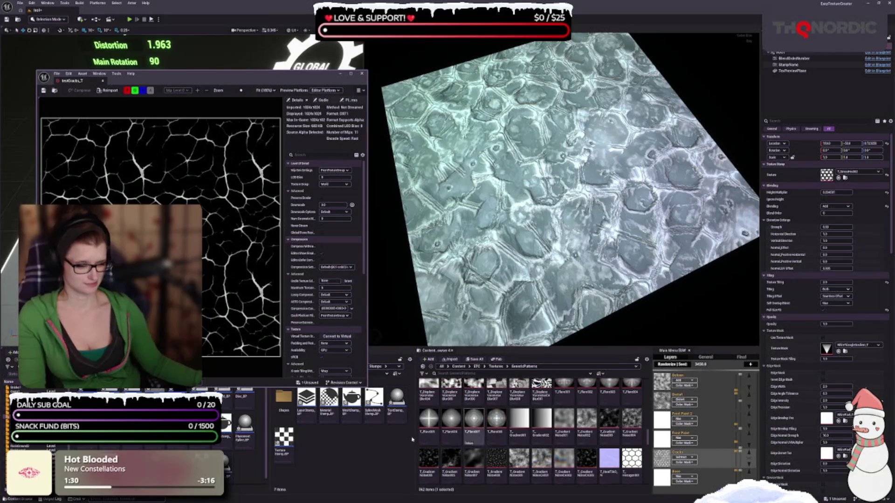
pyautogui.scroll(1, 516, 461)
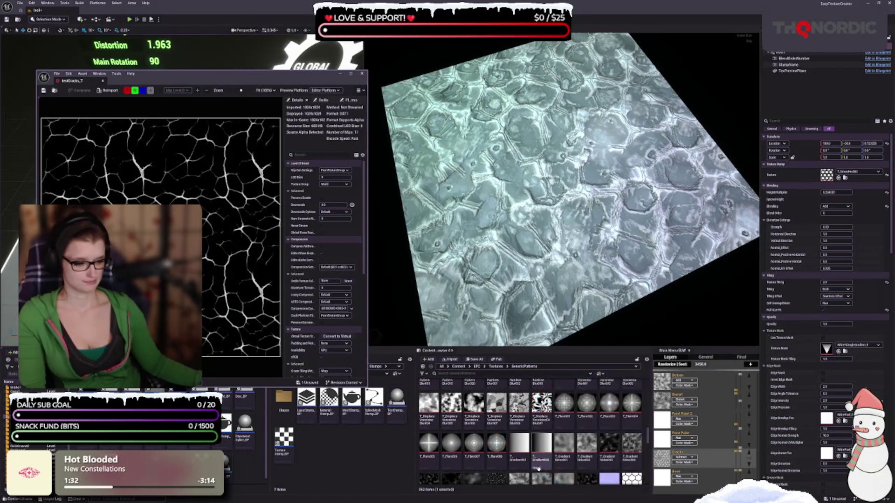
pyautogui.scroll(-1, 534, 448)
pyautogui.scroll(2, 521, 438)
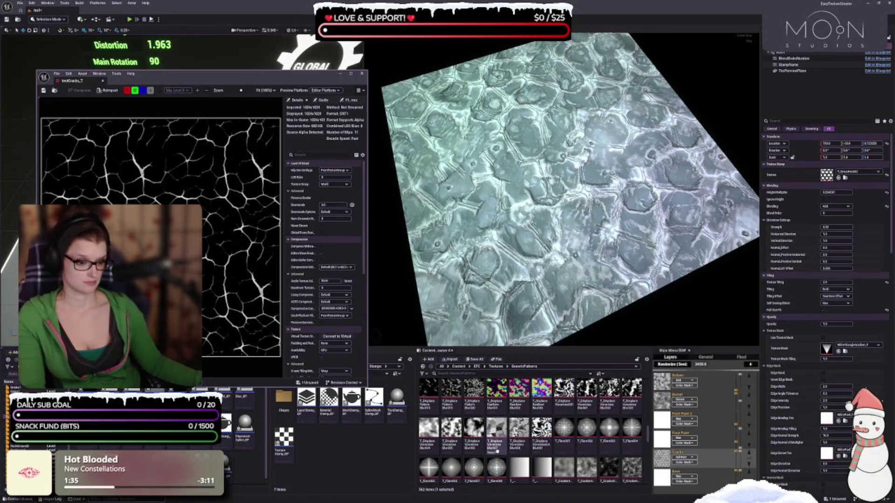
pyautogui.scroll(1, 531, 450)
pyautogui.scroll(2, 421, 466)
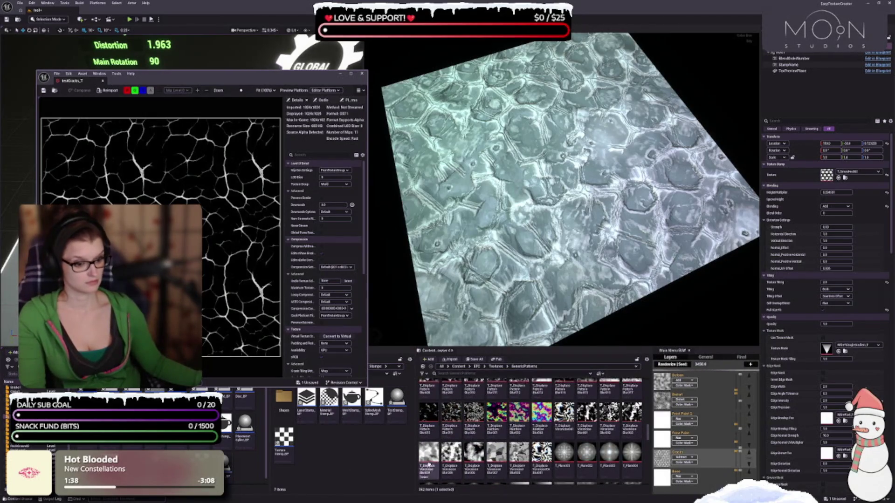
pyautogui.scroll(3, 446, 476)
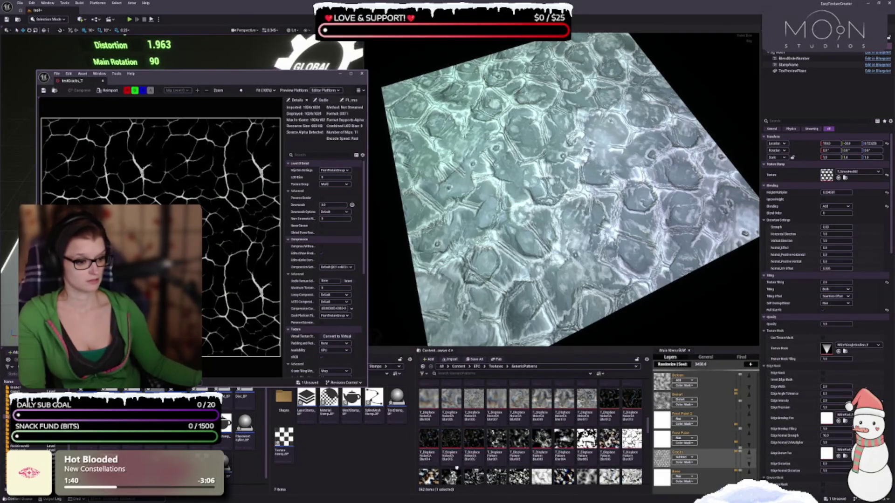
pyautogui.scroll(2, 446, 476)
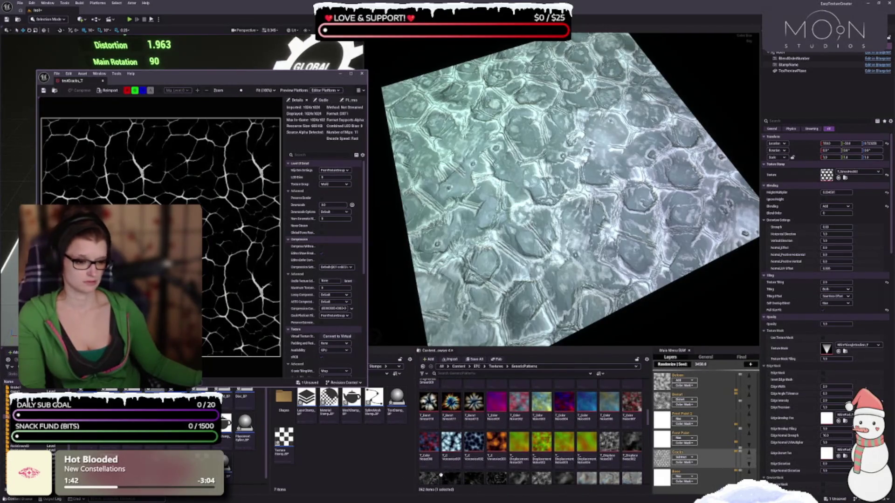
pyautogui.scroll(3, 431, 478)
pyautogui.scroll(6, 447, 462)
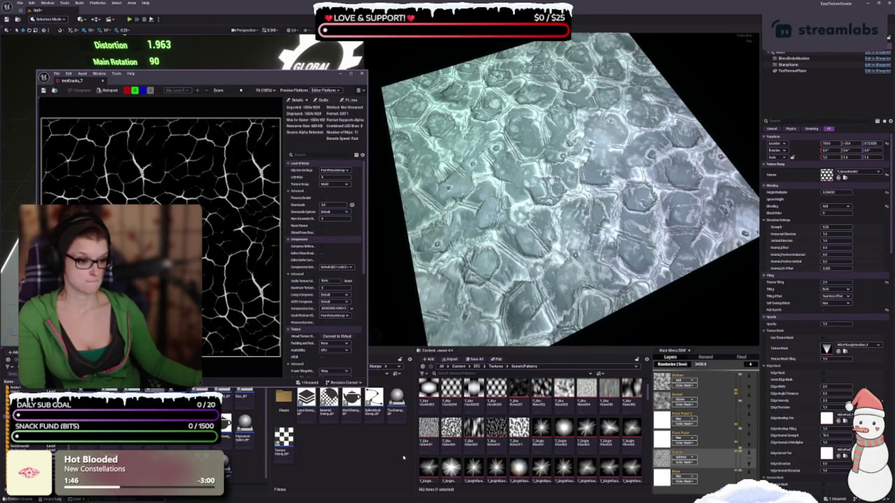
pyautogui.scroll(3, 419, 466)
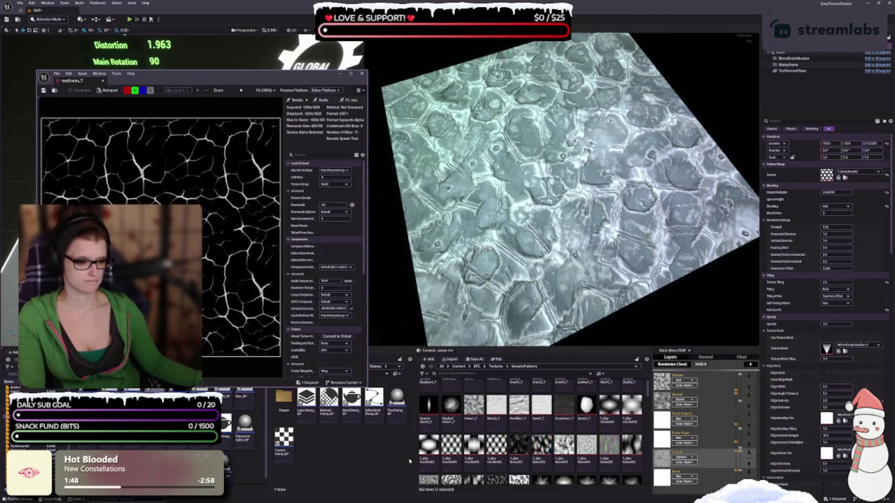
pyautogui.scroll(2, 470, 441)
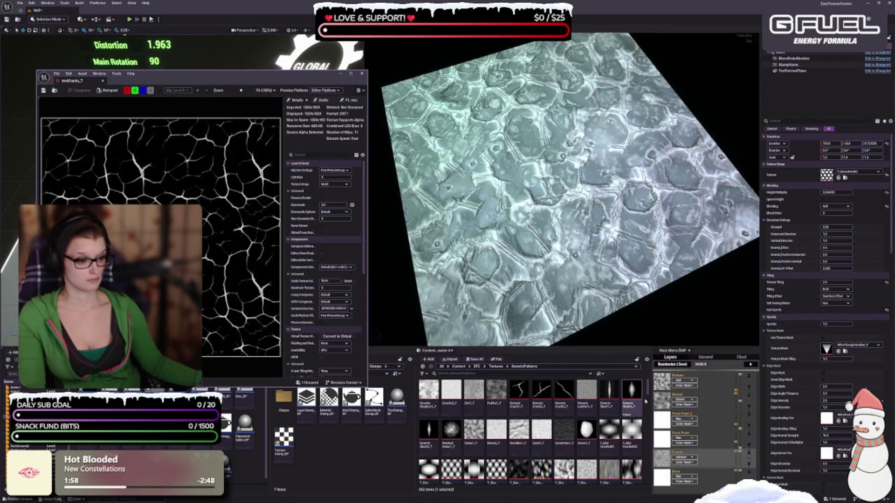
pyautogui.scroll(-15, 450, 431)
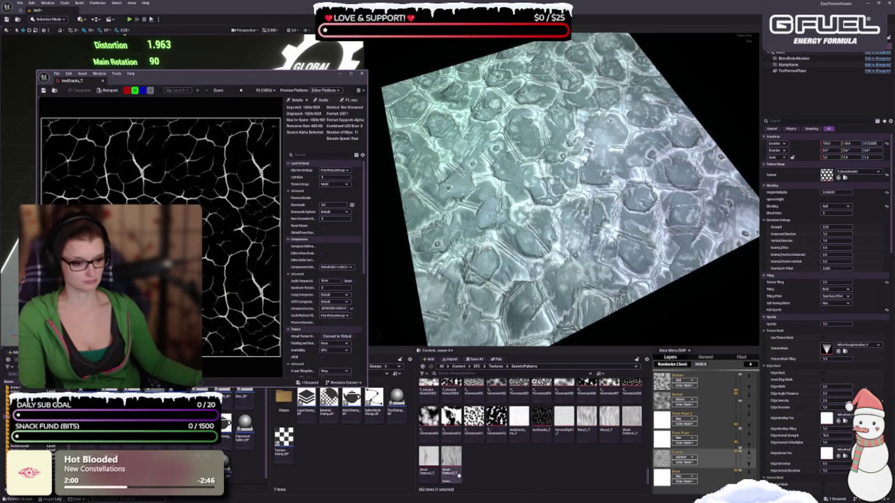
pyautogui.scroll(1, 544, 473)
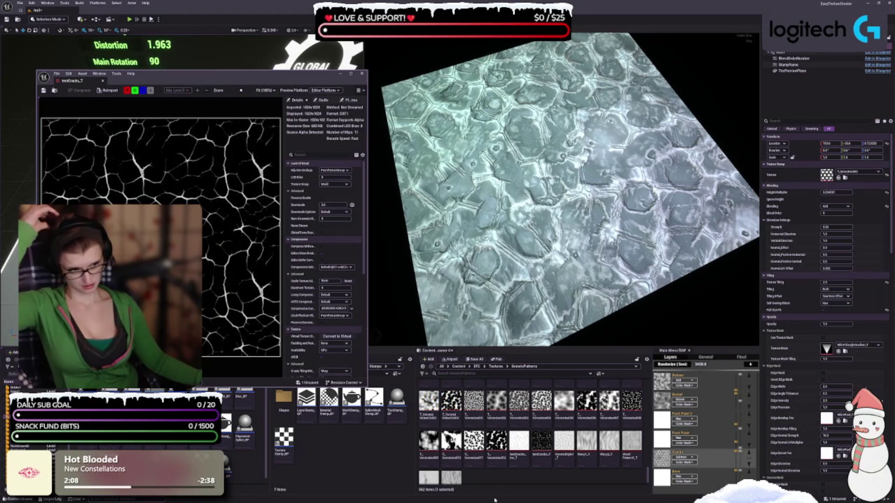
pyautogui.scroll(1, 460, 466)
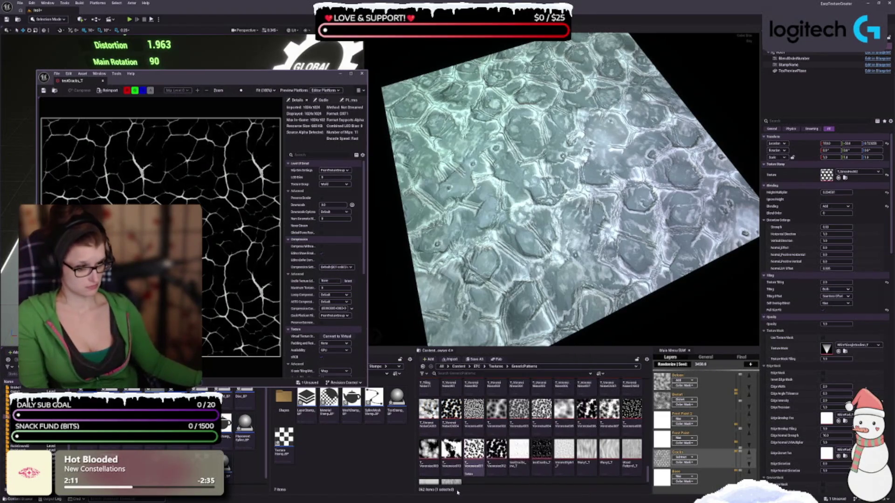
pyautogui.click(451, 450)
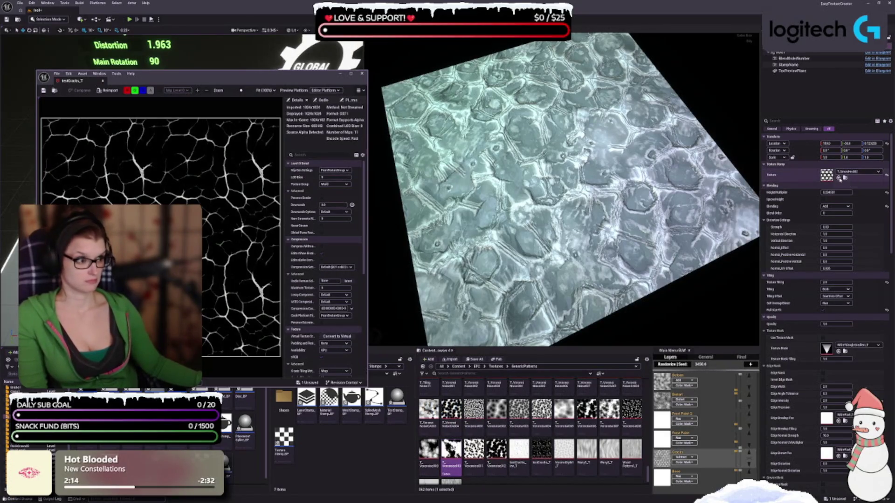
pyautogui.click(839, 178)
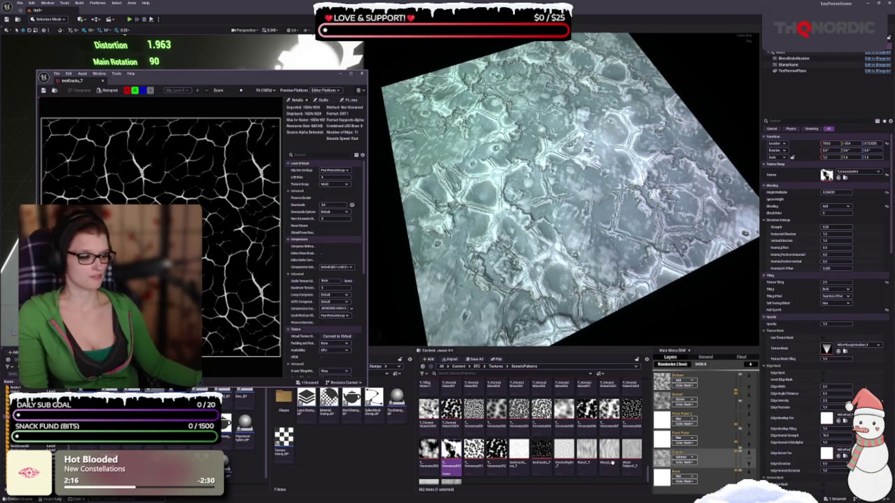
# - Try T_Voronoise006, T_Voronoise005 and a pink-tinted pattern as the stamp texture
pyautogui.scroll(2, 612, 463)
pyautogui.click(587, 425)
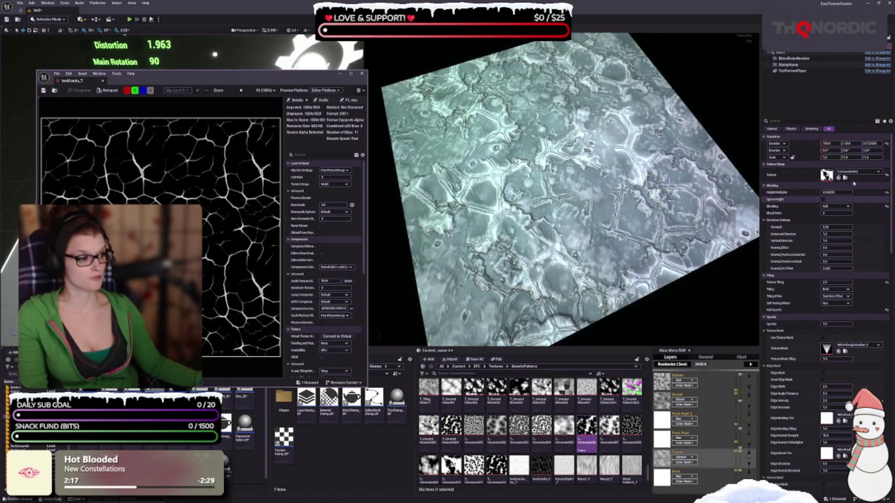
pyautogui.click(838, 179)
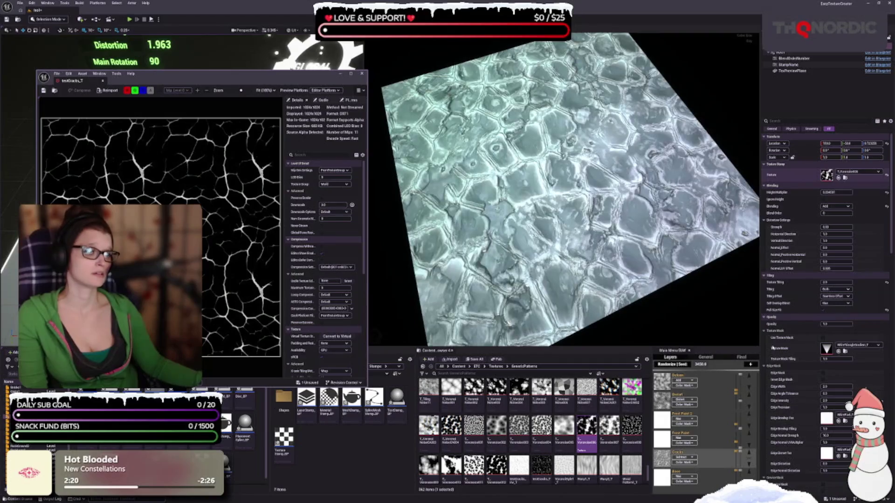
pyautogui.click(564, 426)
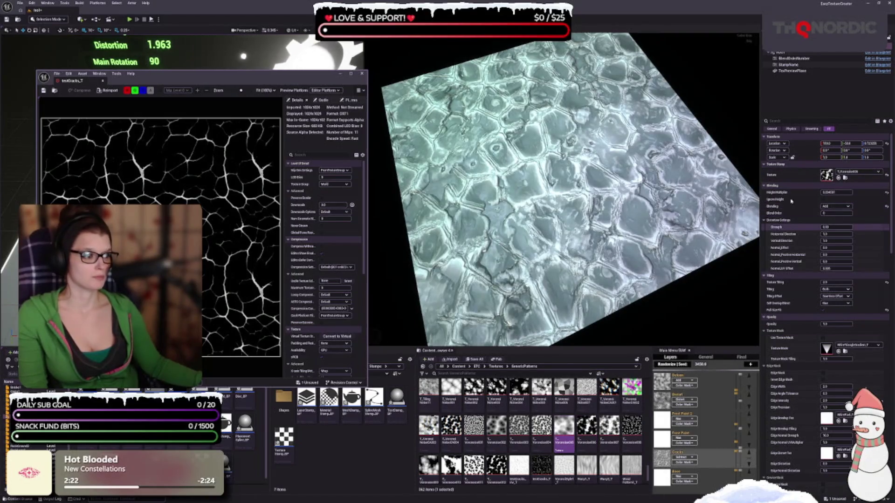
pyautogui.click(839, 179)
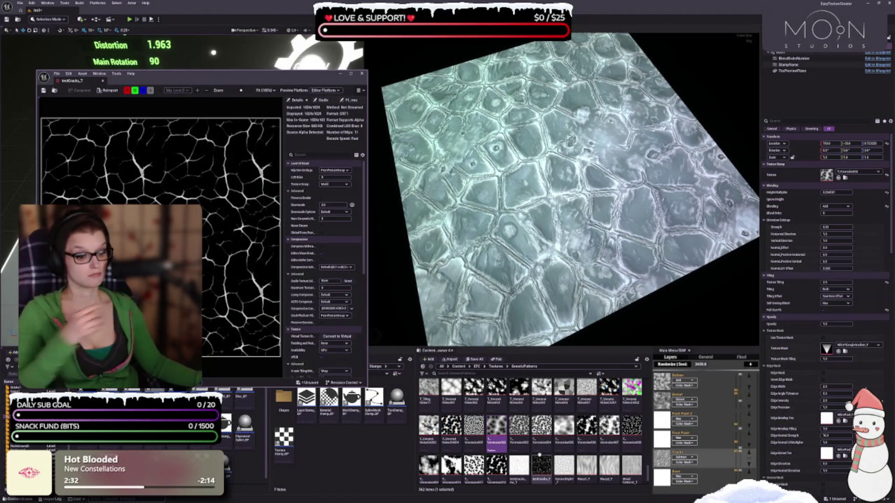
pyautogui.click(428, 428)
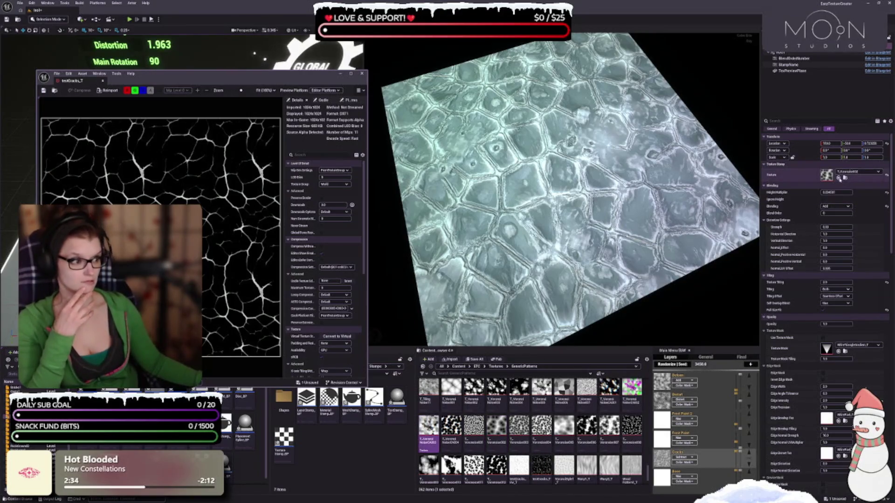
pyautogui.click(838, 178)
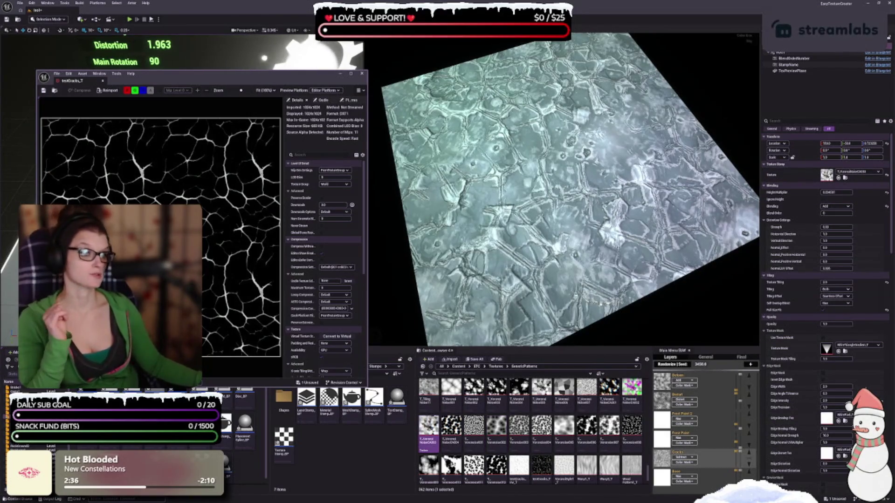
pyautogui.scroll(2, 564, 424)
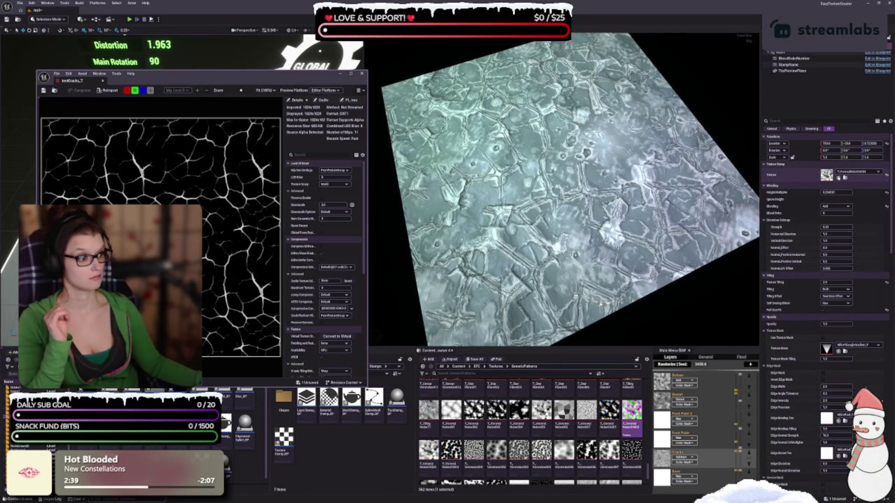
pyautogui.click(838, 178)
# - Try T_VoronoiNoise textures 006 and 005, then settle on T_VoronoiNoise004 and close testCracks_T
pyautogui.click(609, 410)
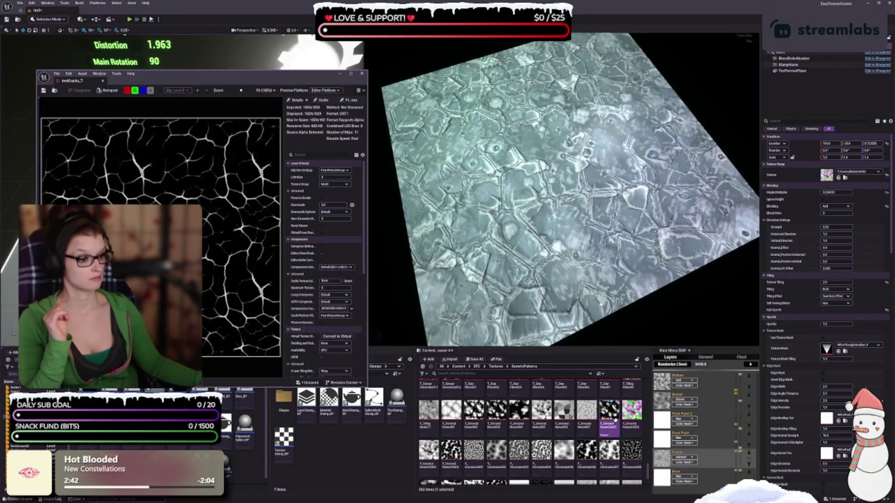
pyautogui.click(838, 179)
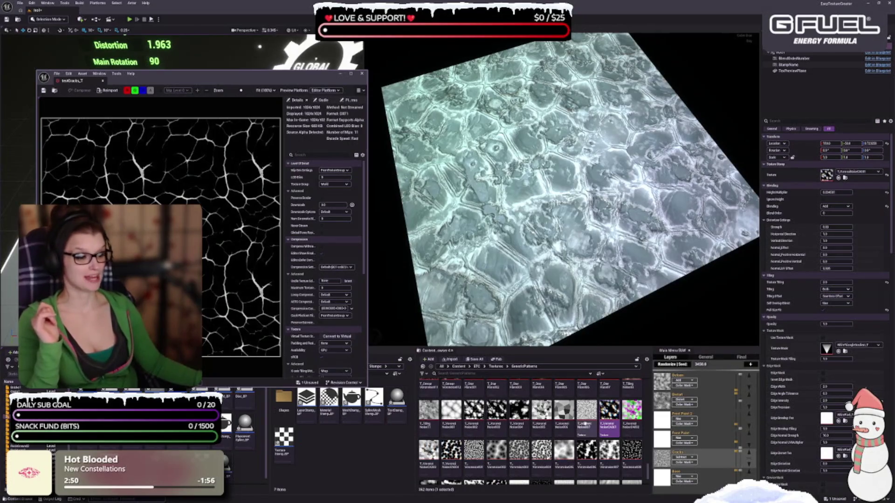
pyautogui.click(564, 413)
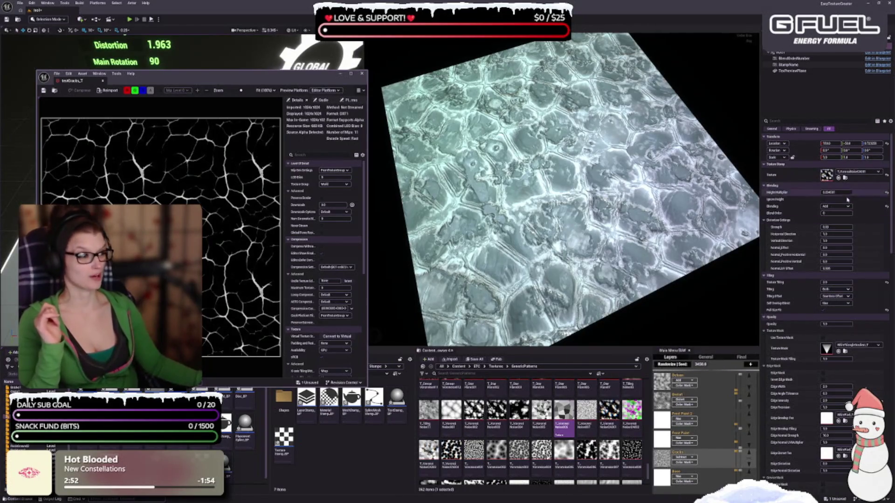
pyautogui.click(839, 177)
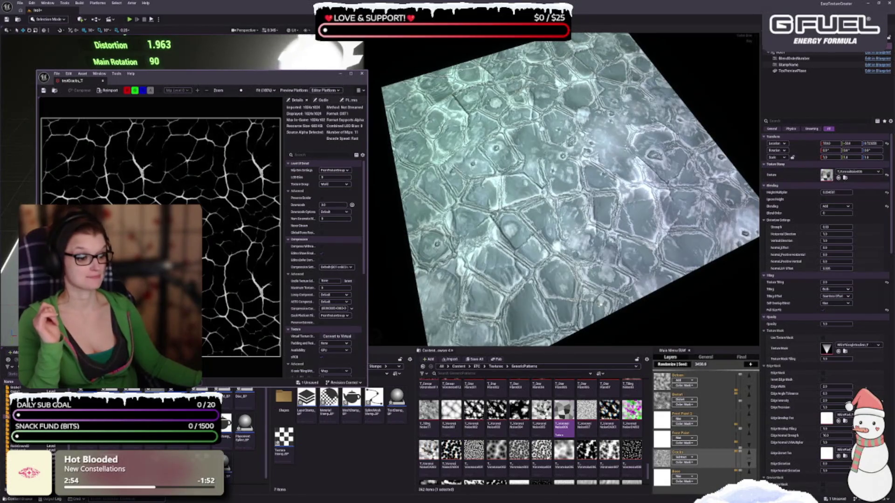
pyautogui.click(542, 411)
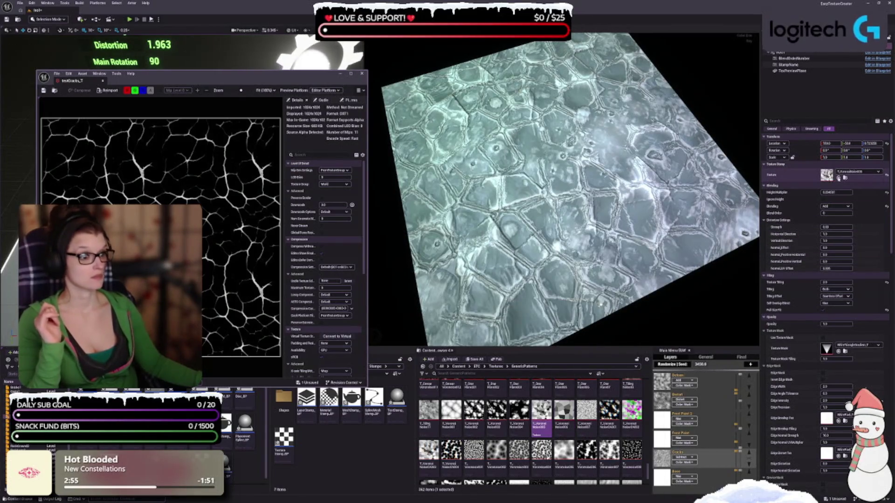
pyautogui.click(838, 178)
pyautogui.click(519, 411)
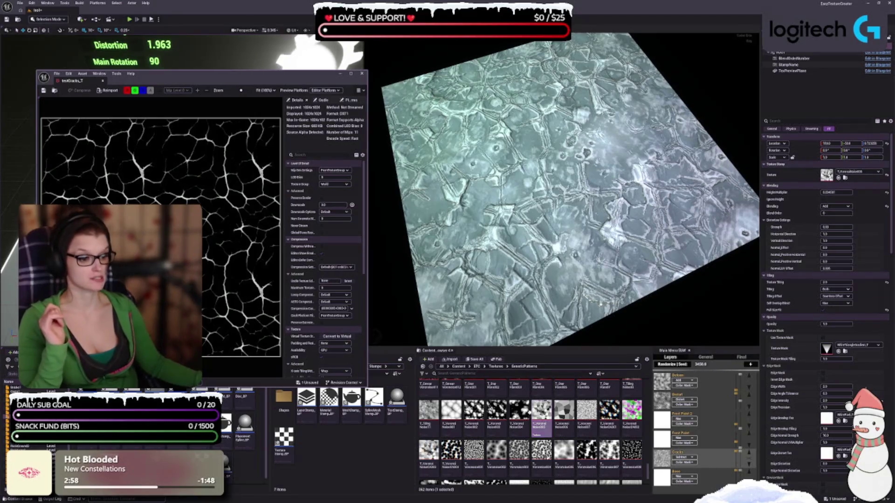
pyautogui.click(838, 177)
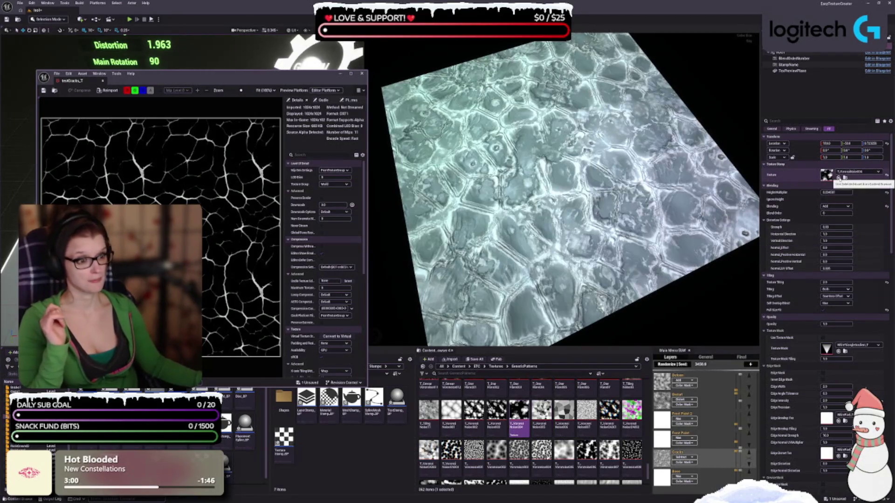
pyautogui.moveTo(596, 261)
pyautogui.mouseDown()
pyautogui.moveTo(600, 229)
pyautogui.moveTo(616, 239)
pyautogui.mouseUp()
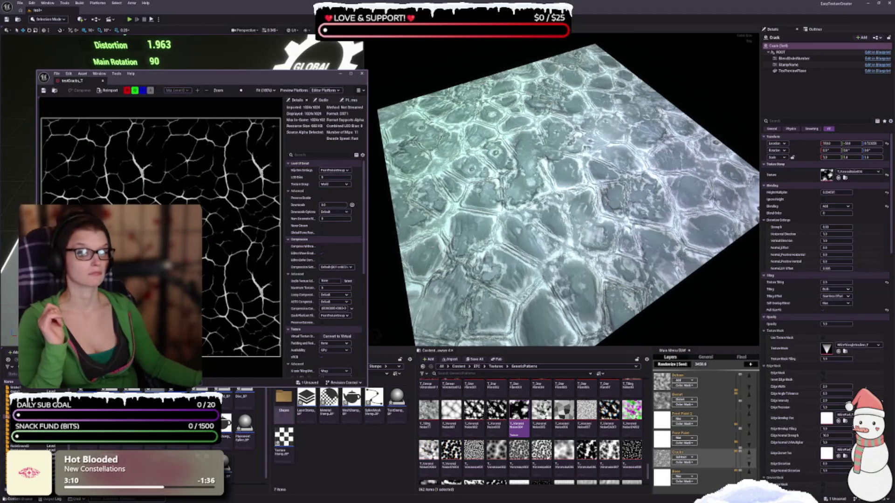
pyautogui.click(362, 74)
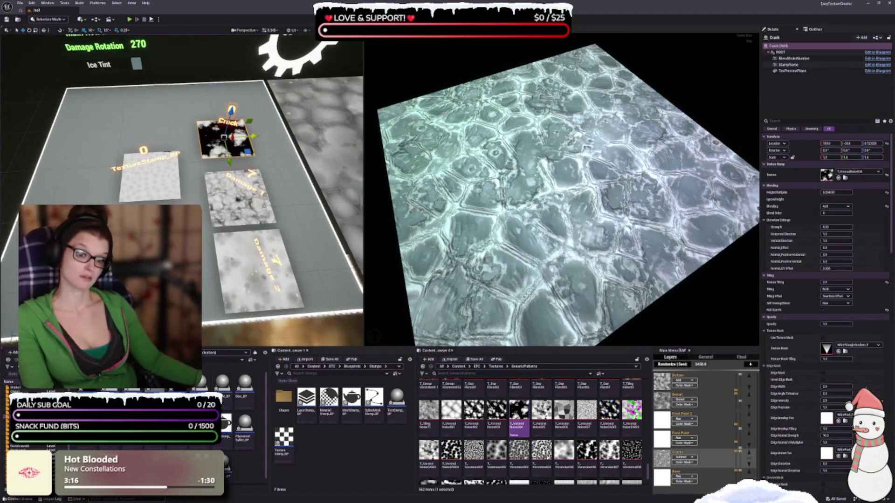
# - Select the Damage 1 stamp and change its Horizontal Direction value
pyautogui.click(240, 198)
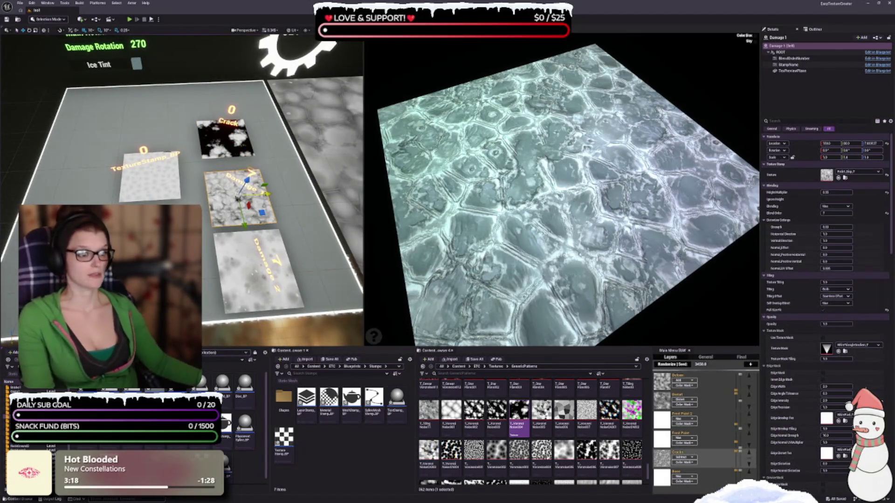
pyautogui.moveTo(836, 234); pyautogui.dragTo(820, 239)
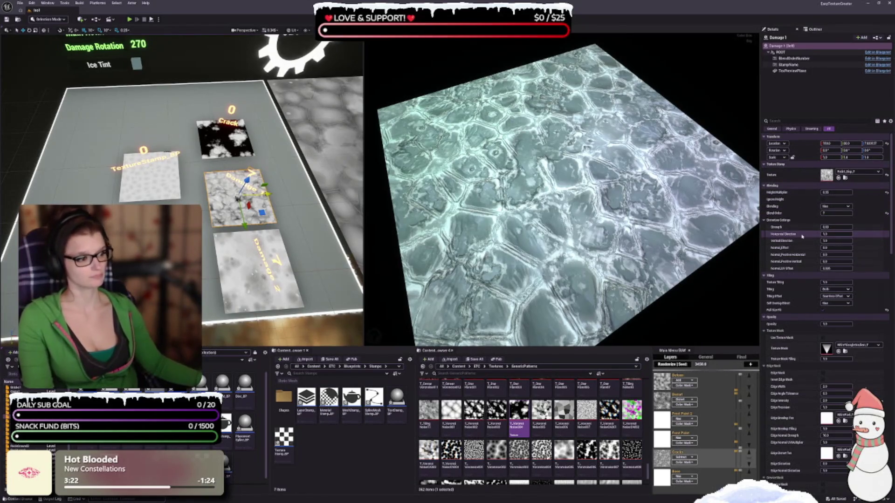
pyautogui.scroll(-2, 802, 238)
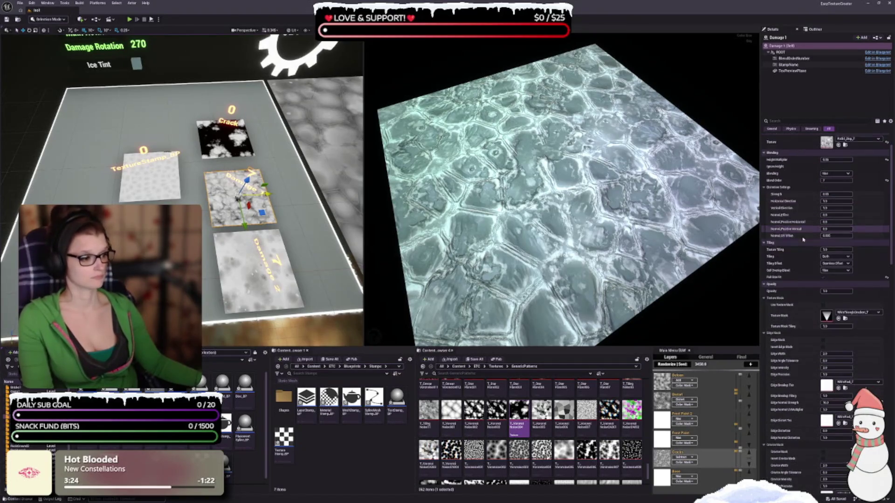
pyautogui.scroll(1, 803, 237)
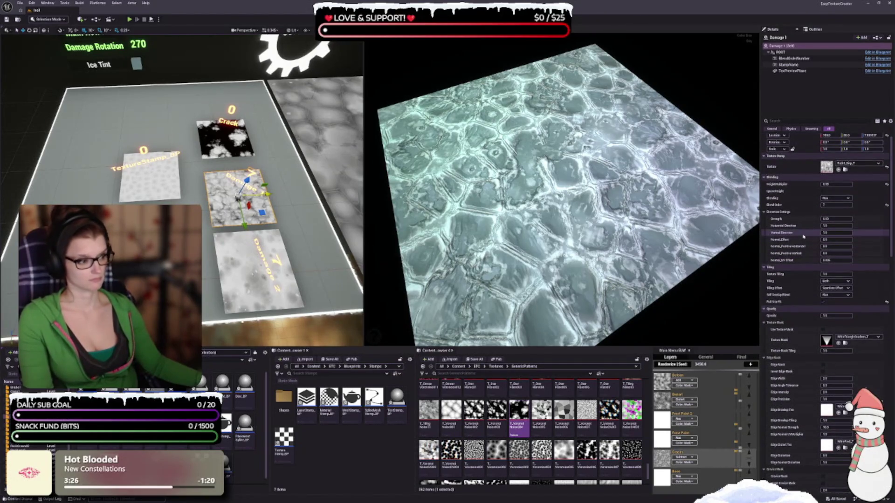
pyautogui.scroll(1, 803, 237)
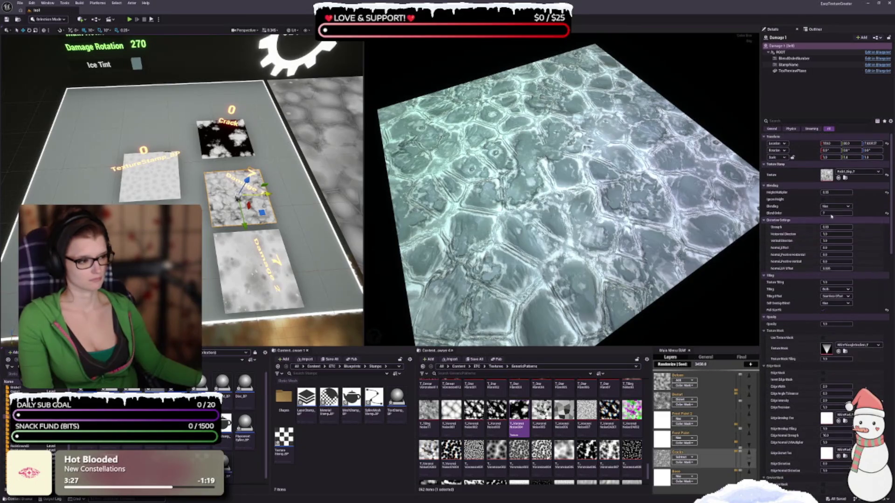
# - Try Height Multiplier values 1 and 0.5, reset it to default, then select Damage 2
pyautogui.click(840, 192)
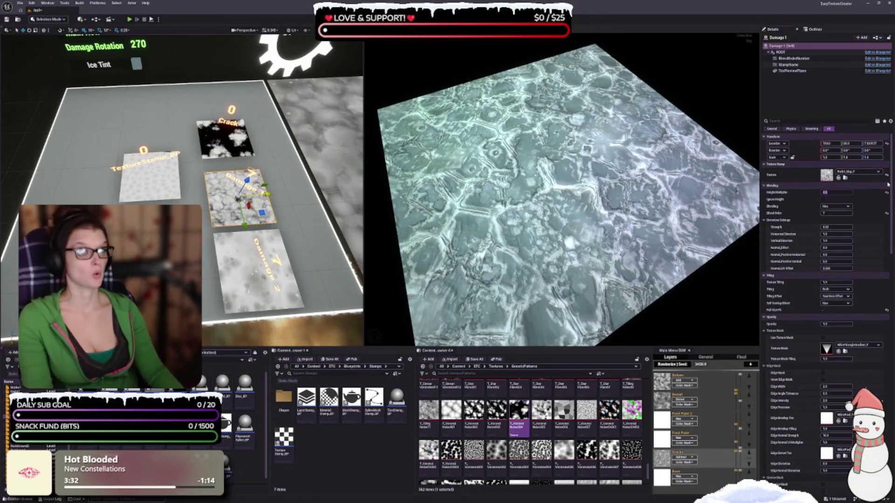
pyautogui.write('1')
pyautogui.press('Return')
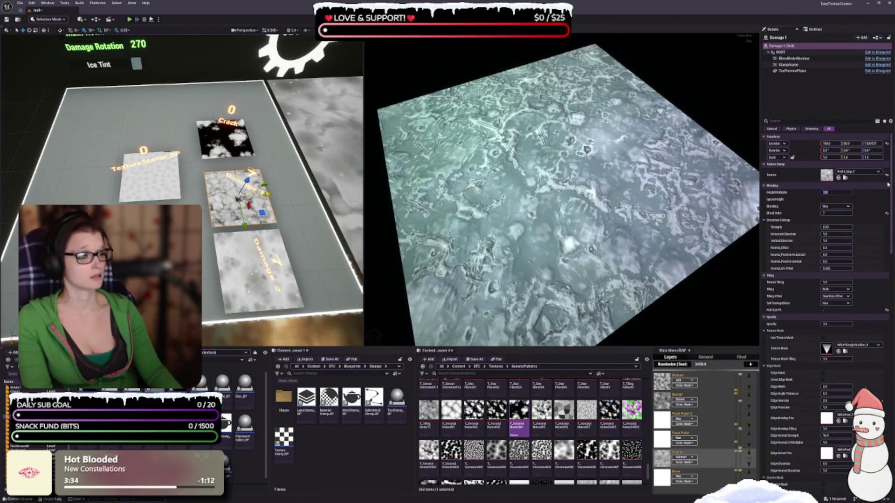
pyautogui.press('Return')
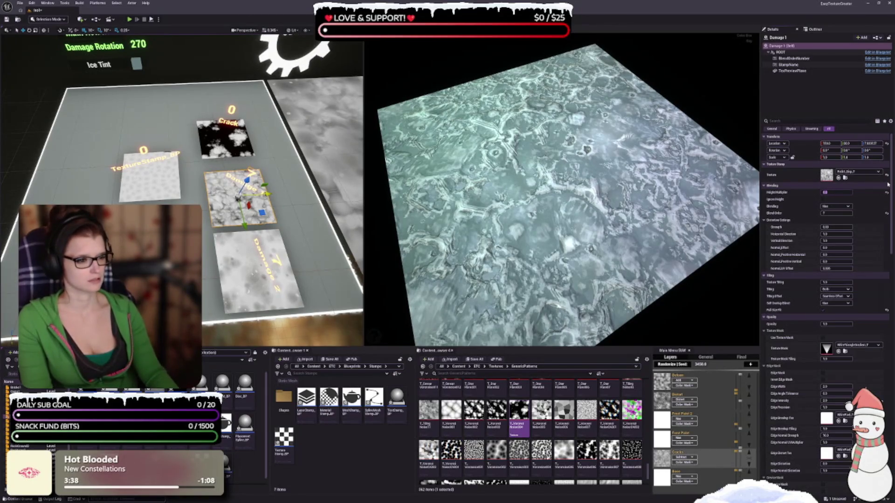
pyautogui.write('0.5')
pyautogui.press('Return')
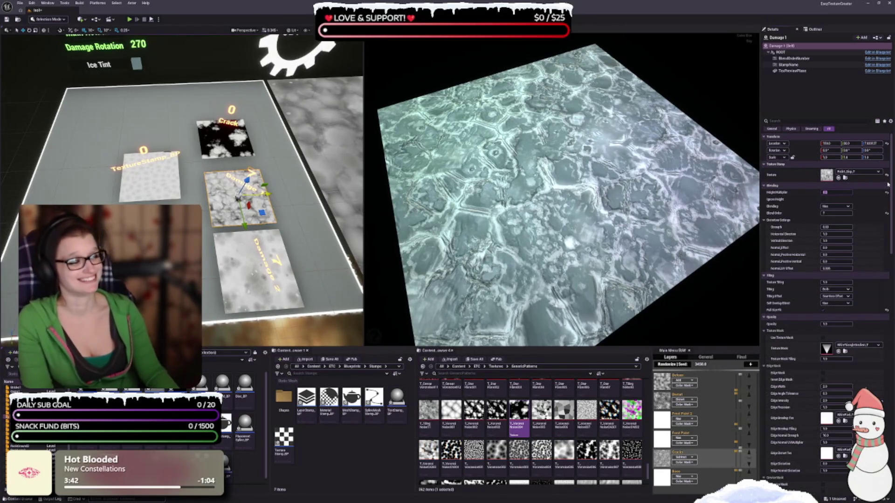
pyautogui.click(887, 185)
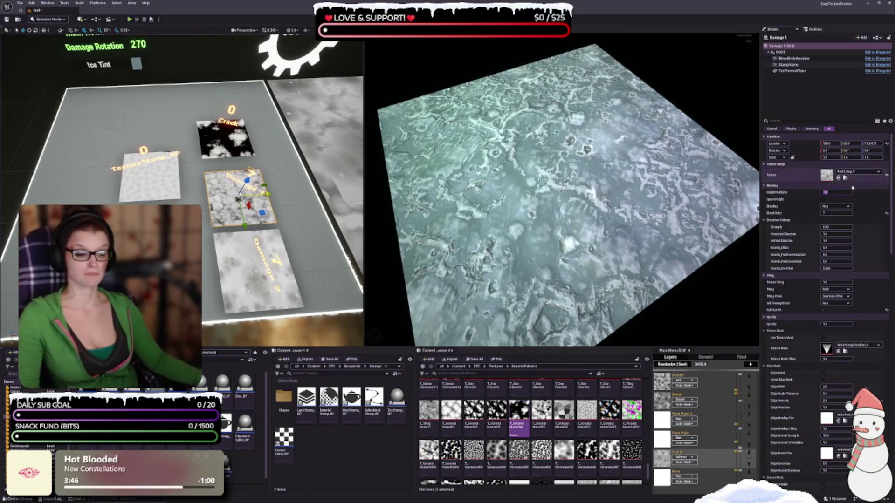
pyautogui.scroll(1, 660, 203)
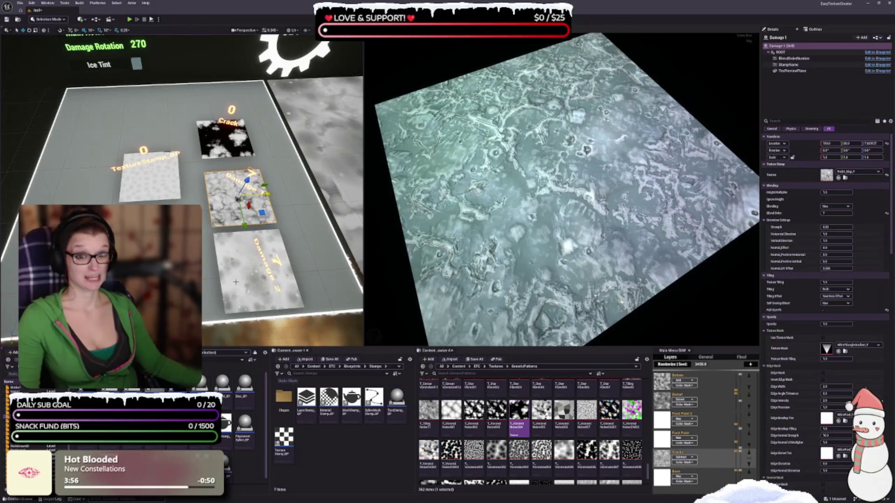
pyautogui.click(256, 269)
pyautogui.moveTo(621, 302)
pyautogui.mouseDown()
pyautogui.moveTo(713, 178)
pyautogui.moveTo(713, 199)
pyautogui.moveTo(718, 188)
pyautogui.mouseUp()
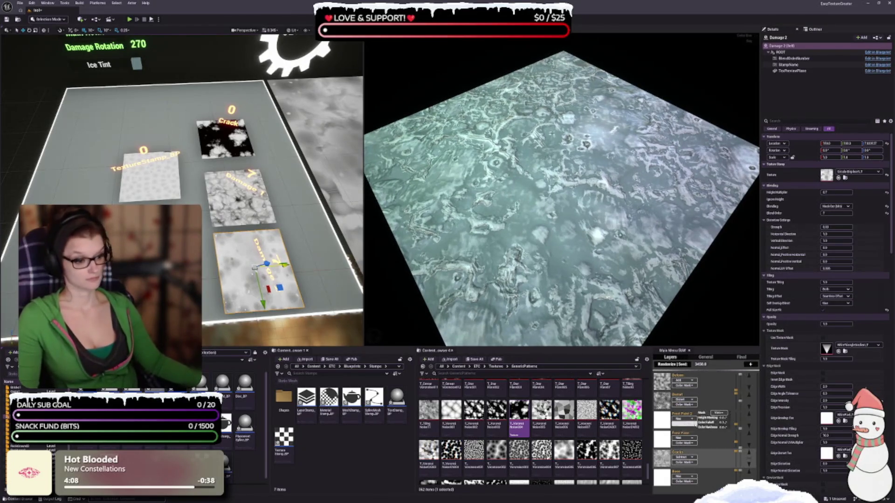
pyautogui.moveTo(648, 480); pyautogui.dragTo(646, 387)
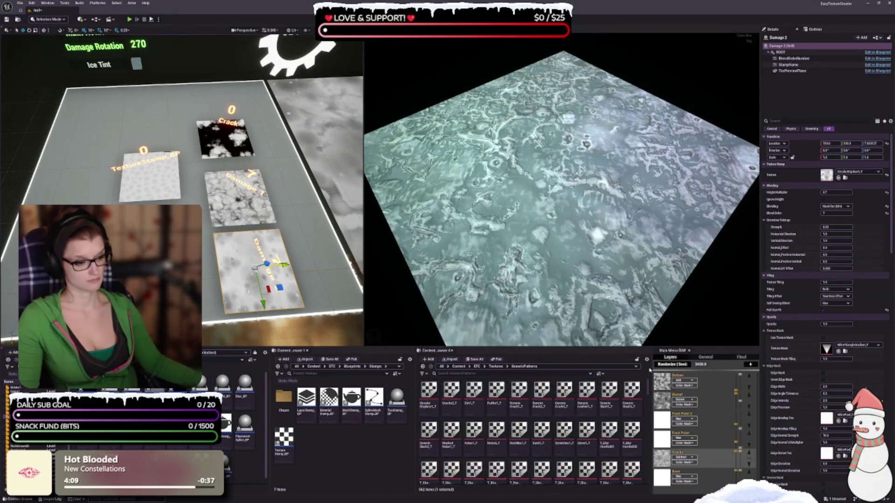
pyautogui.click(428, 392)
pyautogui.click(448, 391)
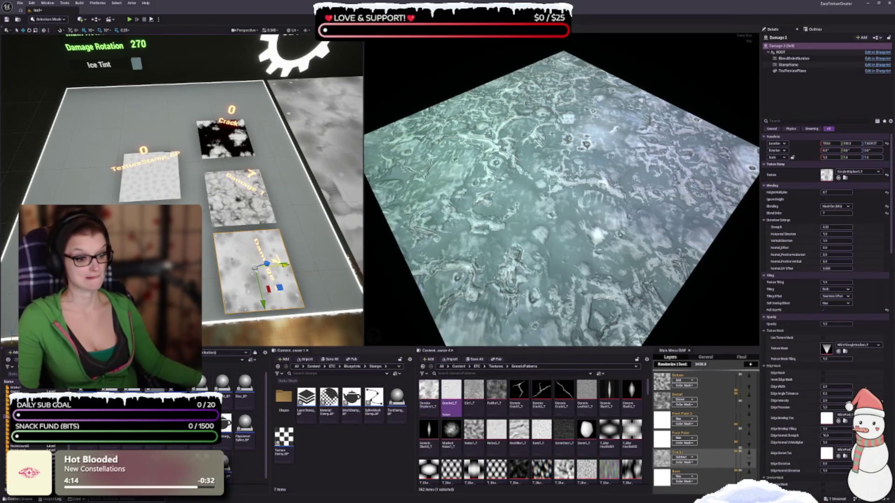
pyautogui.click(838, 178)
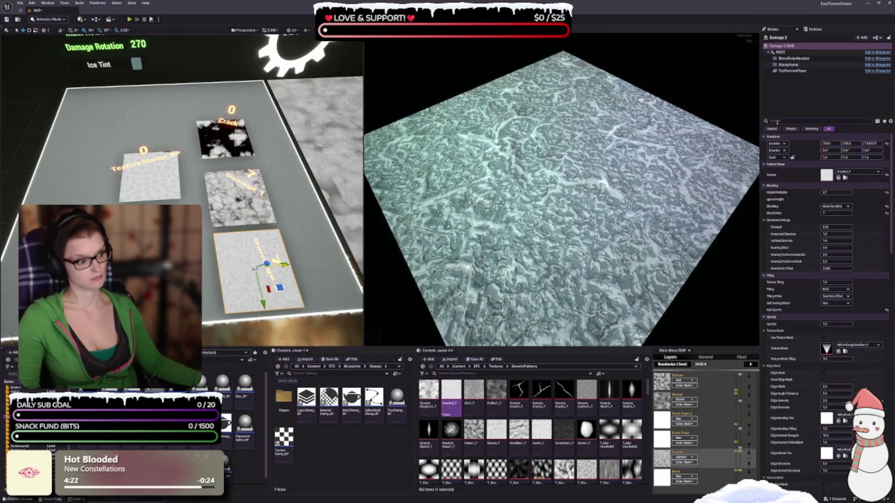
pyautogui.hotkey('ctrl', 'z')
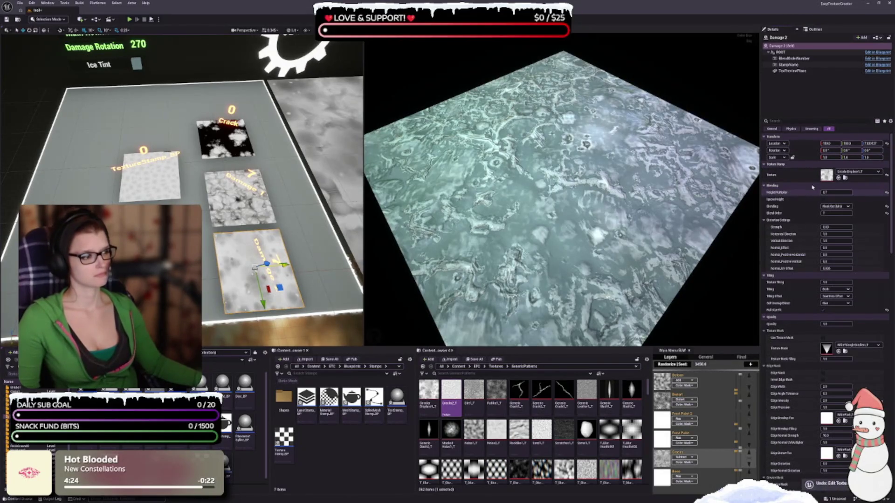
pyautogui.click(836, 192)
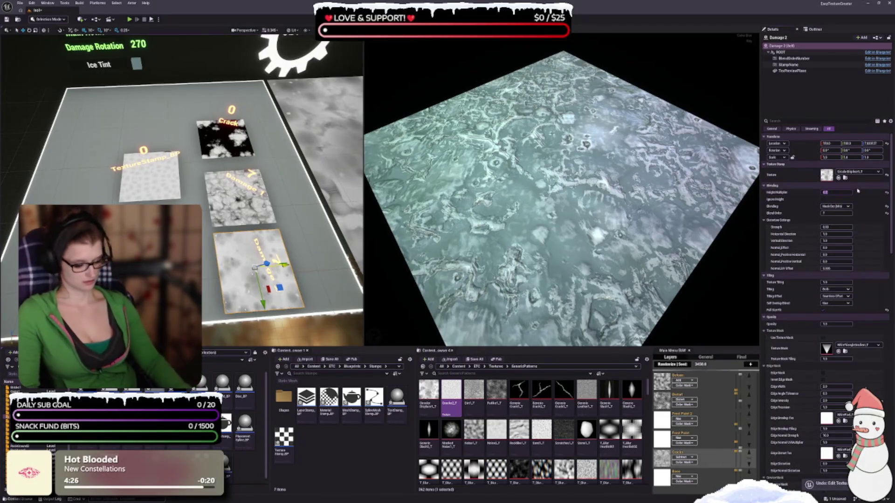
pyautogui.write('1')
pyautogui.press('Return')
pyautogui.write('0.2')
pyautogui.press('Return')
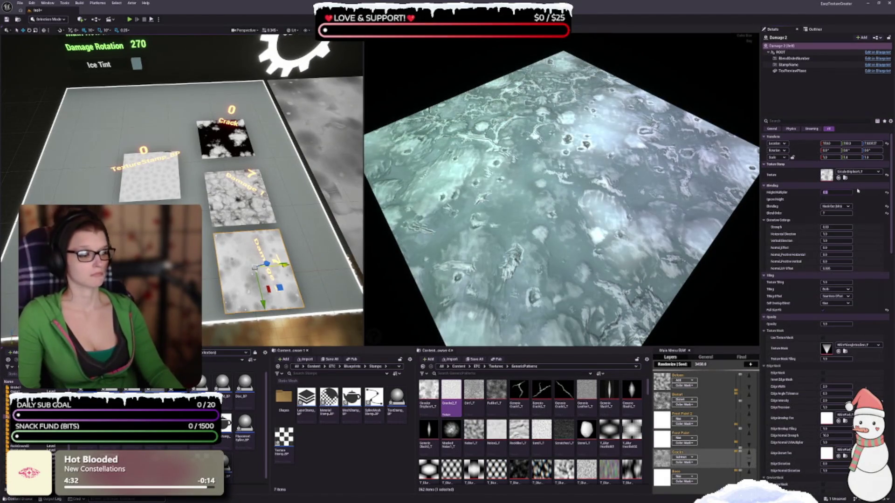
pyautogui.press('Return')
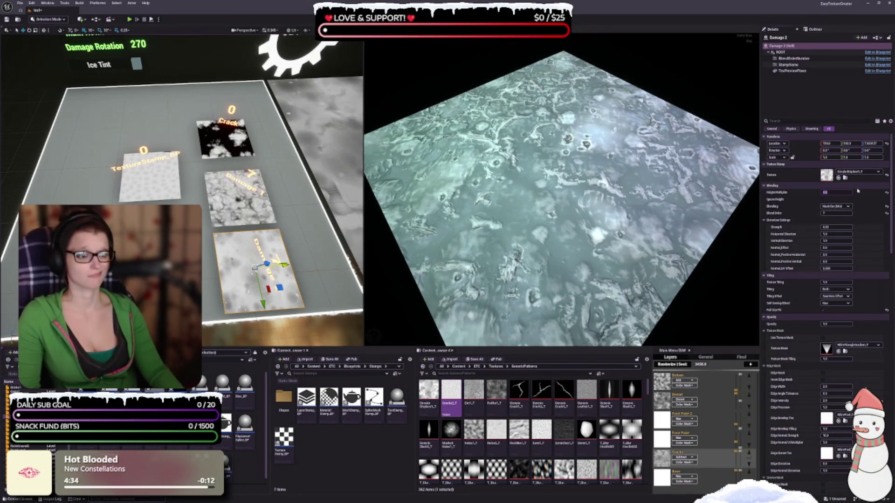
pyautogui.write('0.2')
pyautogui.press('Return')
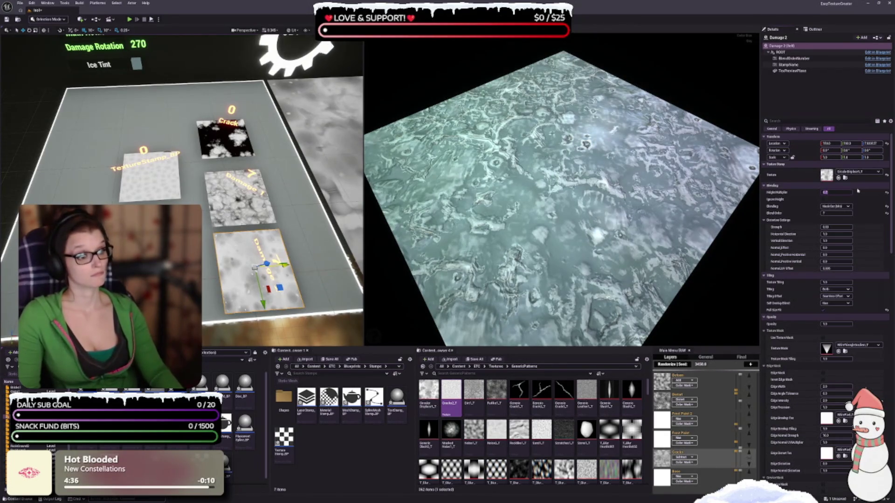
pyautogui.press('Return')
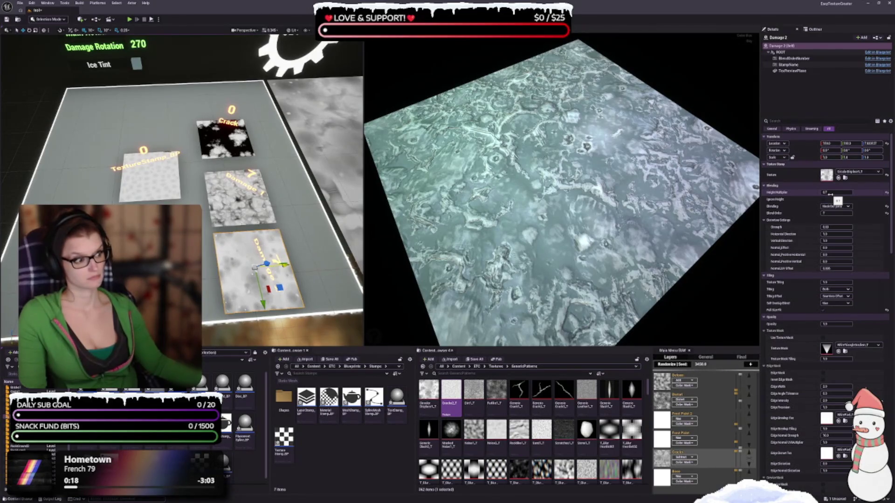
pyautogui.scroll(-5, 518, 417)
# - Try T_Displace Pattern Blur013, T_Displace Voronoise Blur007 and another pattern on the stamp
pyautogui.scroll(-3, 512, 422)
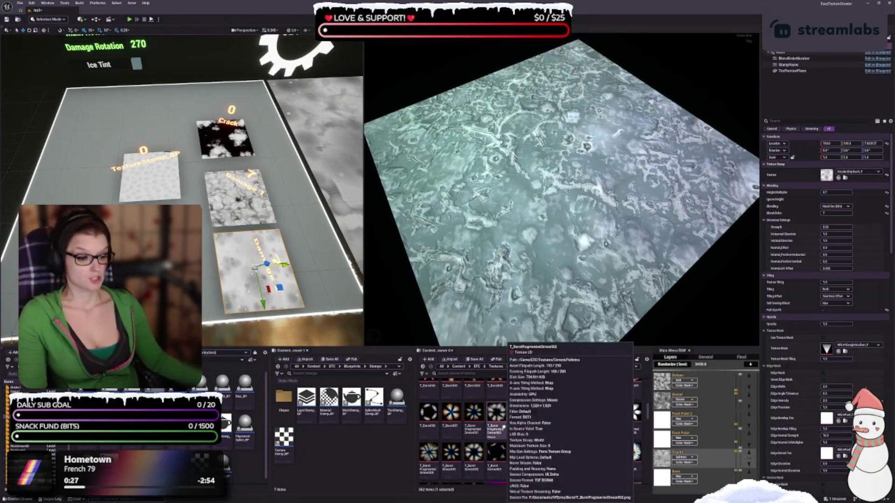
pyautogui.scroll(-5, 504, 427)
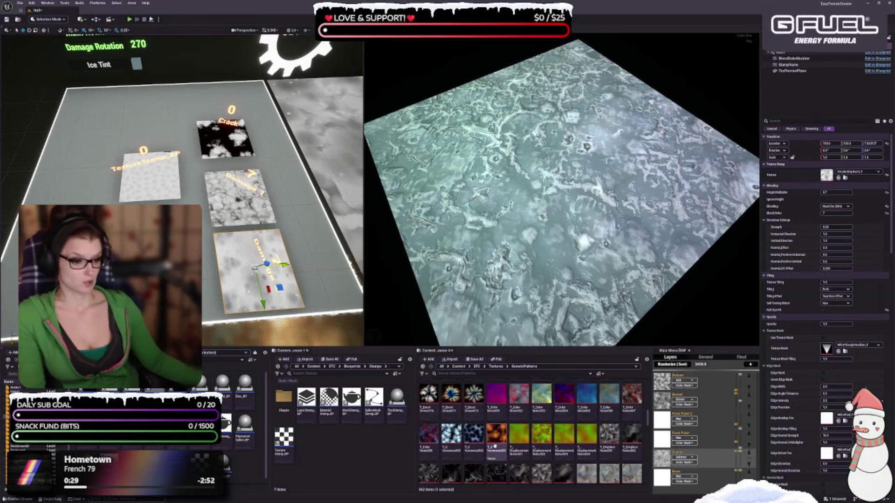
pyautogui.scroll(-5, 495, 445)
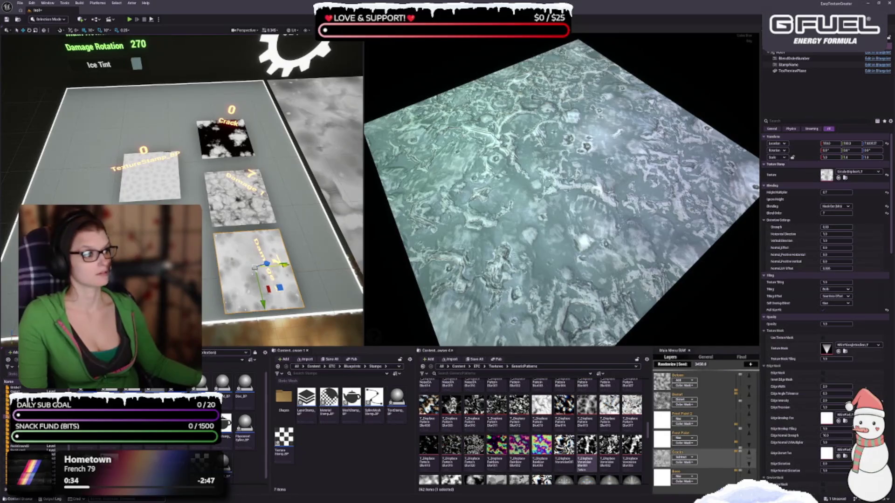
pyautogui.click(541, 406)
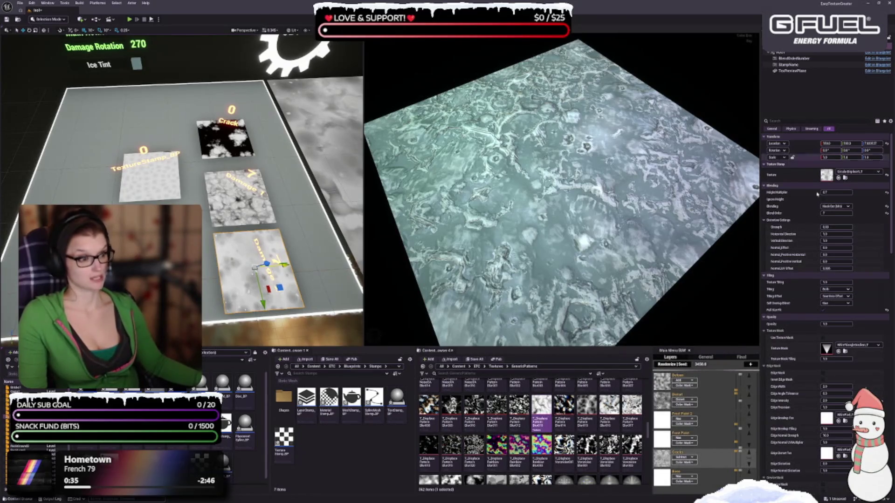
pyautogui.click(838, 177)
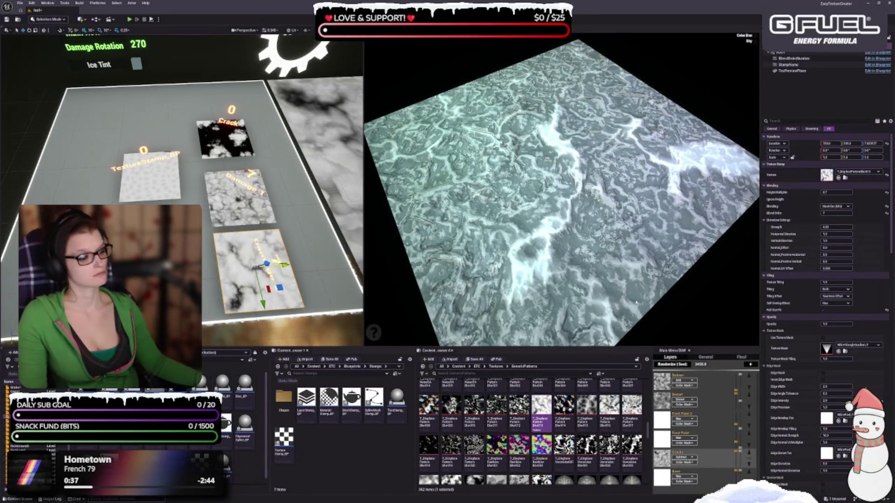
pyautogui.scroll(-1, 503, 448)
pyautogui.click(503, 452)
pyautogui.click(838, 177)
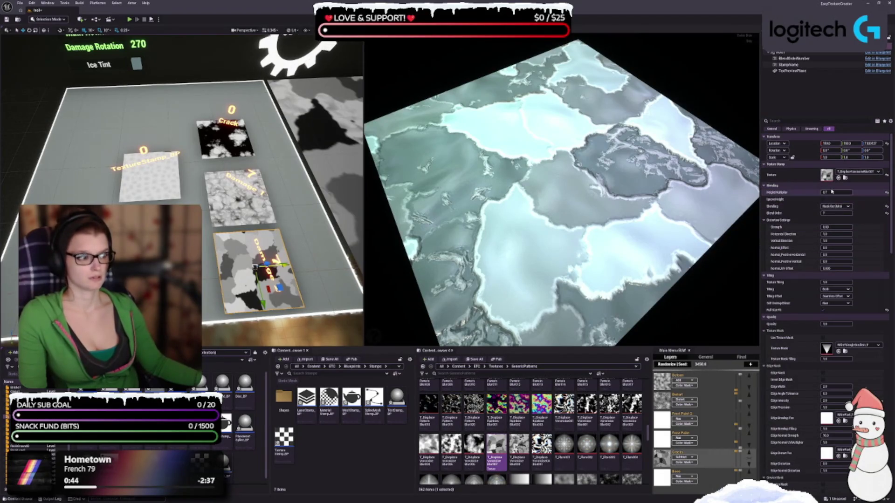
pyautogui.click(423, 459)
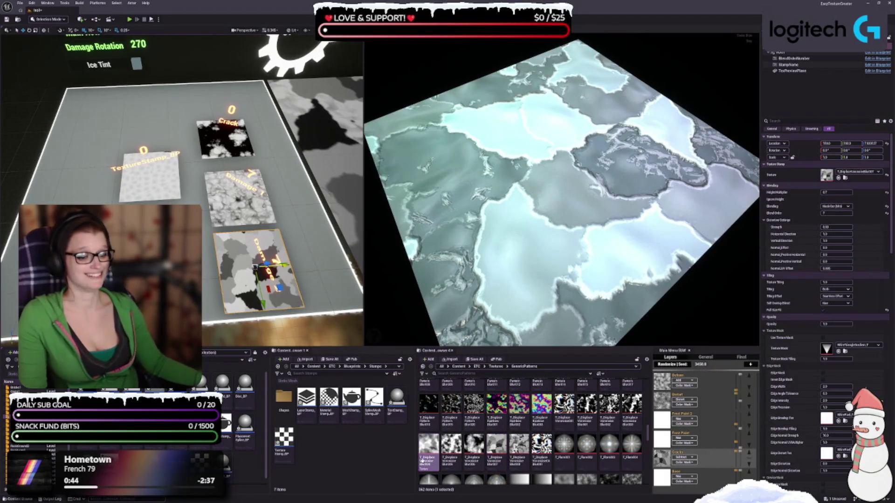
pyautogui.click(838, 178)
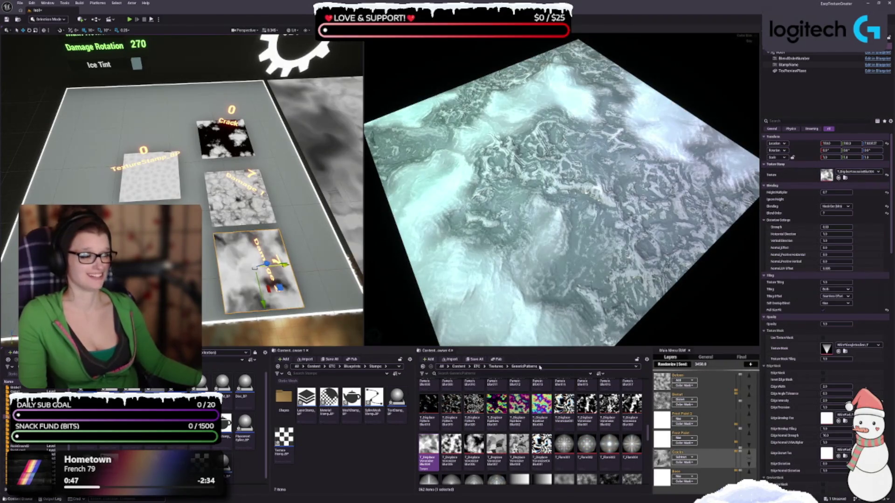
# - Assign a gradient-noise texture to the stamp and set its Height Multiplier to 1
pyautogui.scroll(-1, 530, 431)
pyautogui.click(586, 426)
pyautogui.click(838, 178)
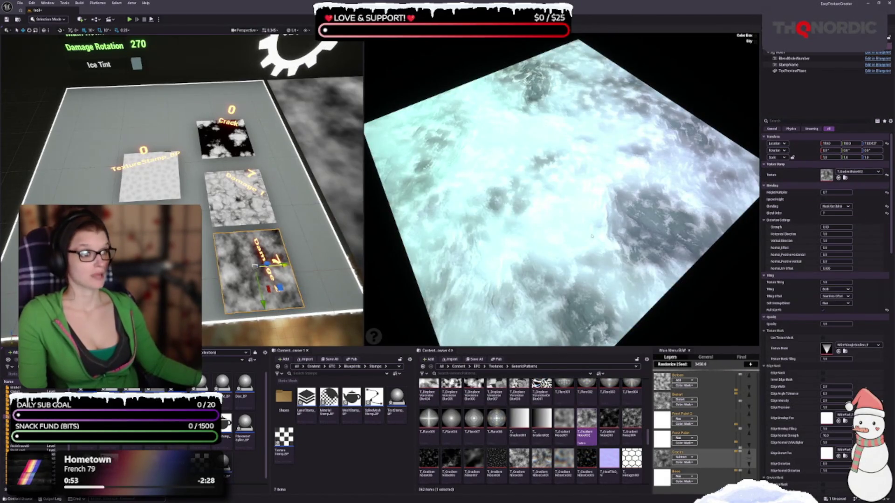
pyautogui.click(827, 190)
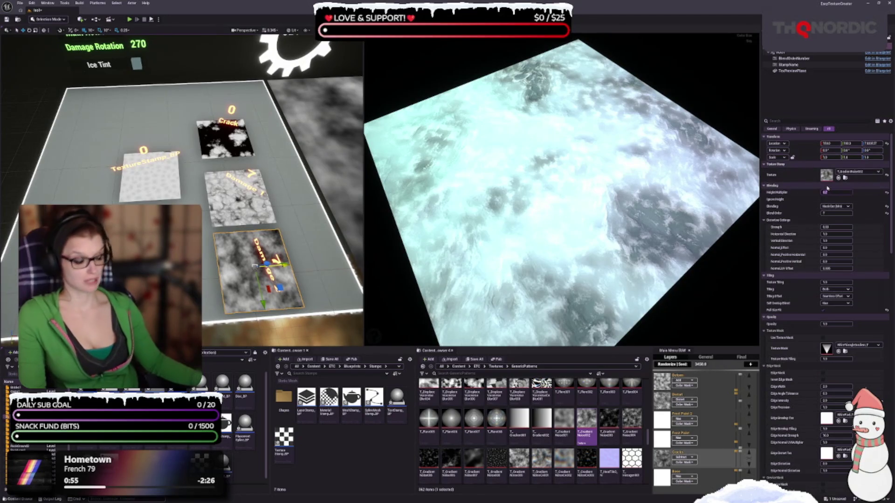
pyautogui.write('1')
pyautogui.press('Return')
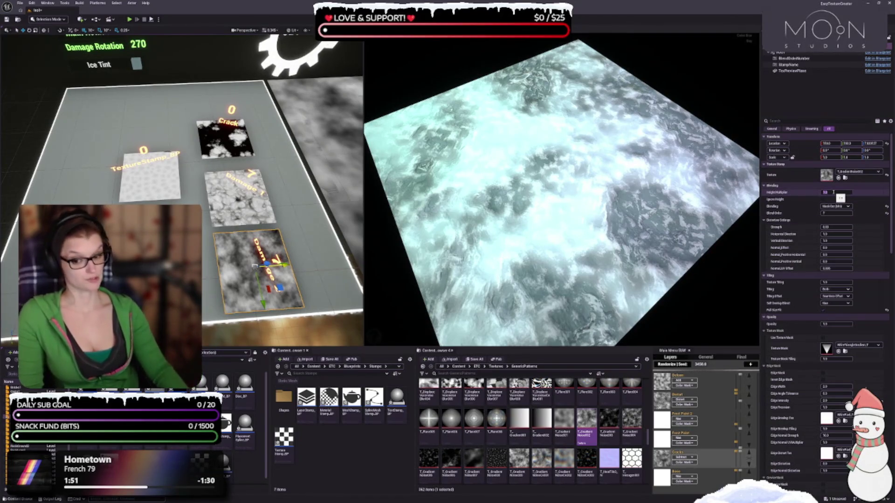
# - Raise the Height Multiplier toward 1.2, reset it, then lower it for softer relief
pyautogui.moveTo(833, 192); pyautogui.dragTo(834, 192)
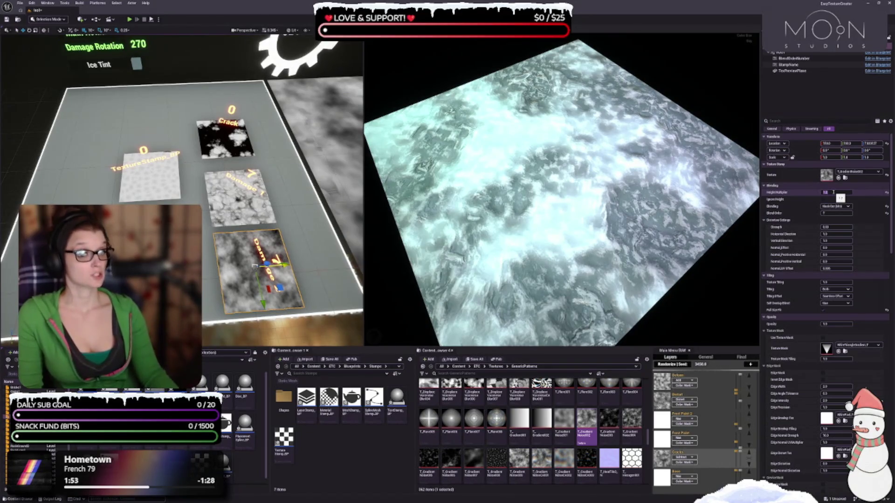
pyautogui.moveTo(833, 192); pyautogui.dragTo(833, 192)
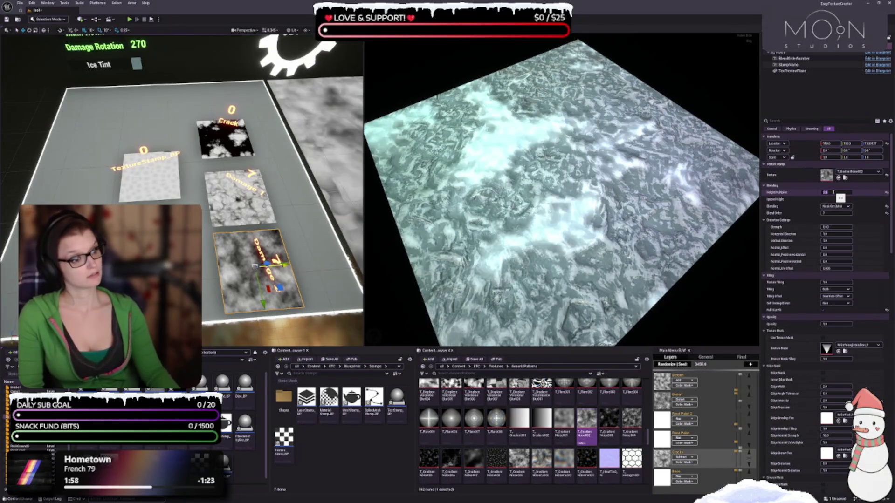
pyautogui.click(886, 192)
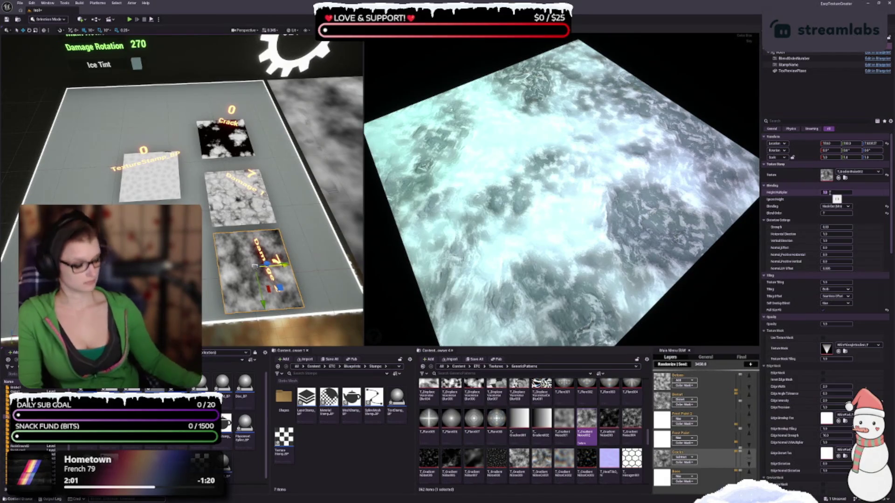
pyautogui.moveTo(830, 192); pyautogui.dragTo(822, 191)
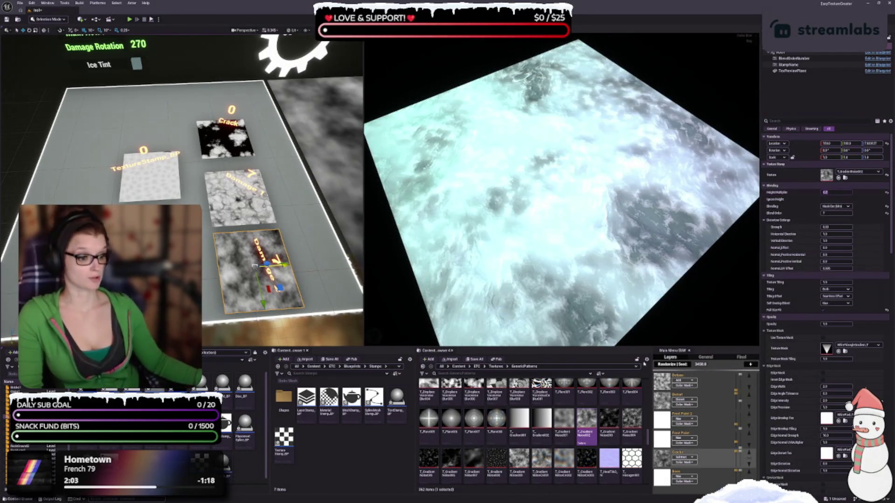
# - Assign the T_Tiling noise texture from GenericPatterns to the stamp
pyautogui.scroll(-4, 535, 434)
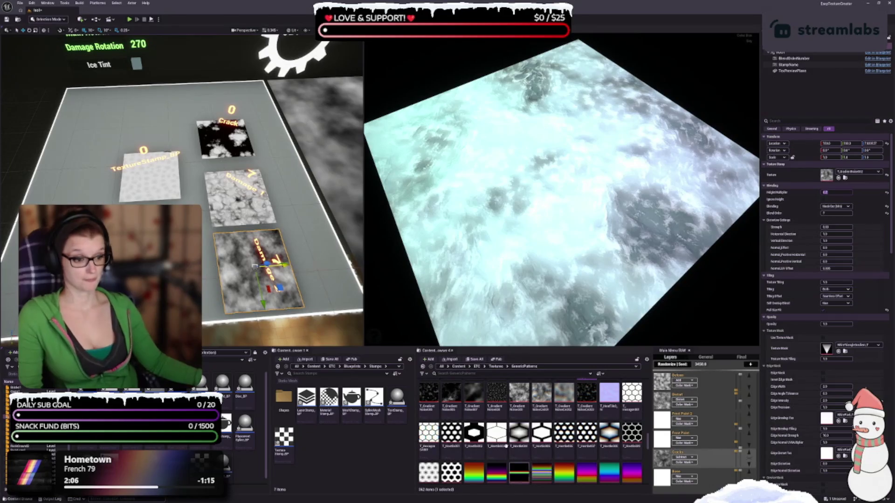
pyautogui.scroll(-3, 506, 446)
pyautogui.scroll(-10, 500, 437)
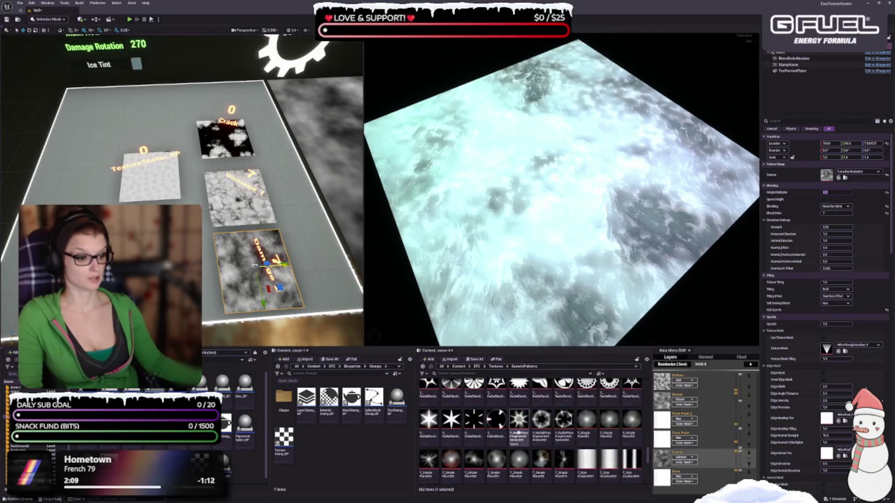
pyautogui.scroll(-6, 512, 428)
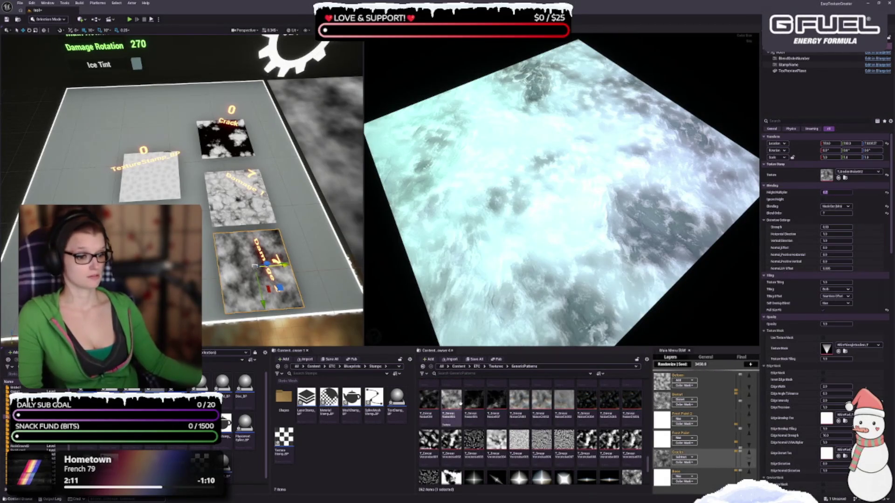
pyautogui.scroll(-3, 460, 403)
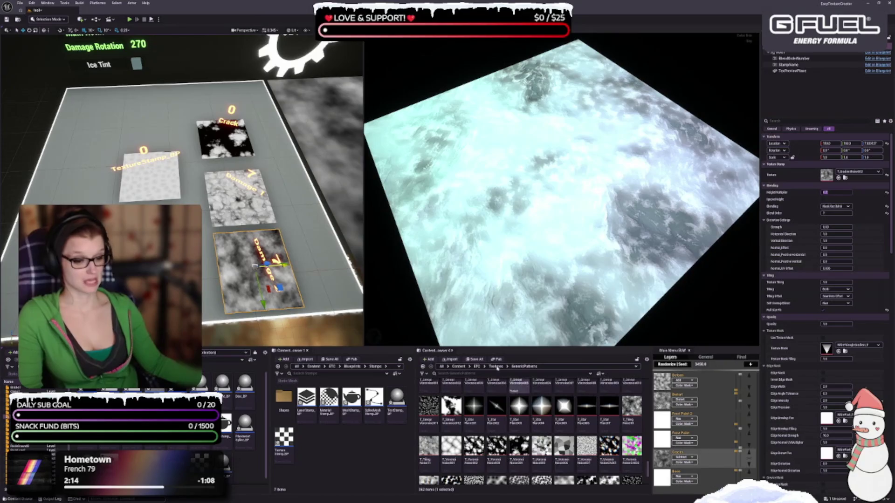
pyautogui.scroll(-1, 571, 466)
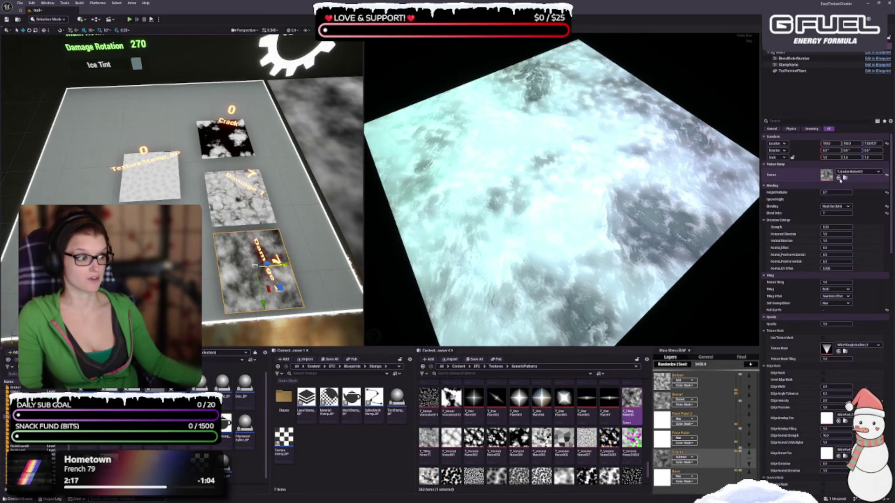
pyautogui.click(838, 177)
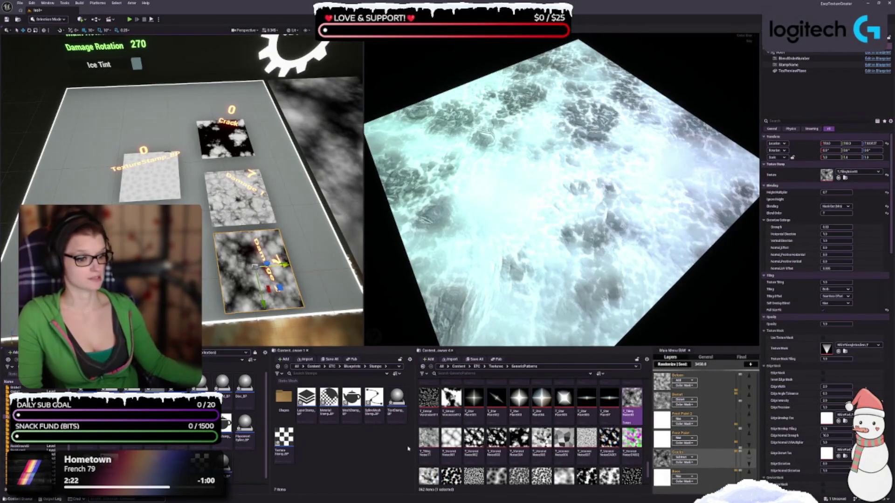
# - Assign a new noise texture and try Height Multiplier 0.8, then 0.7
pyautogui.click(429, 443)
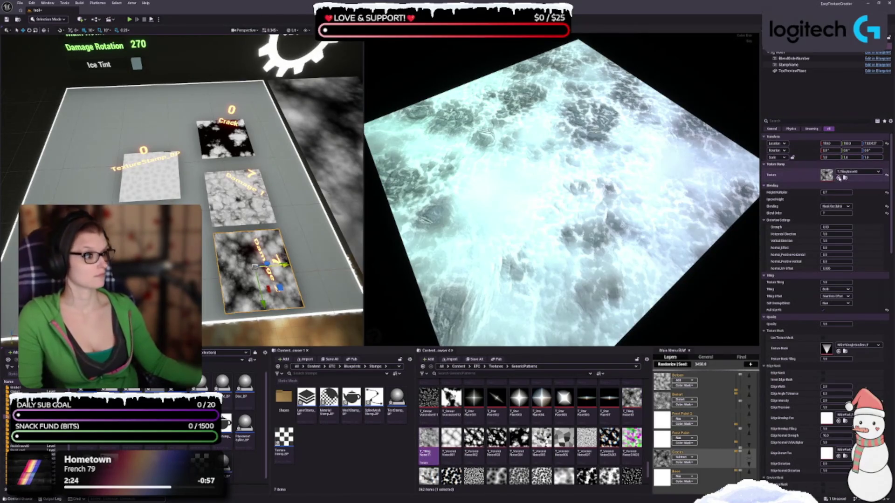
pyautogui.click(838, 178)
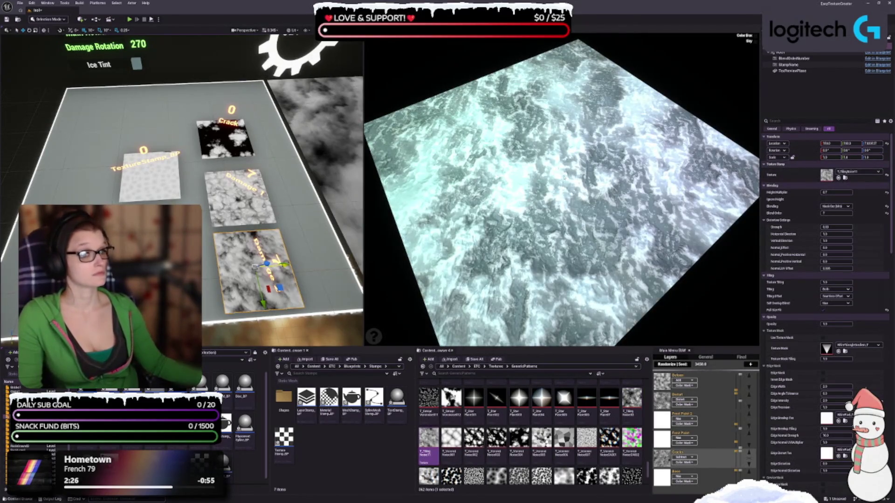
pyautogui.moveTo(565, 177); pyautogui.dragTo(574, 177)
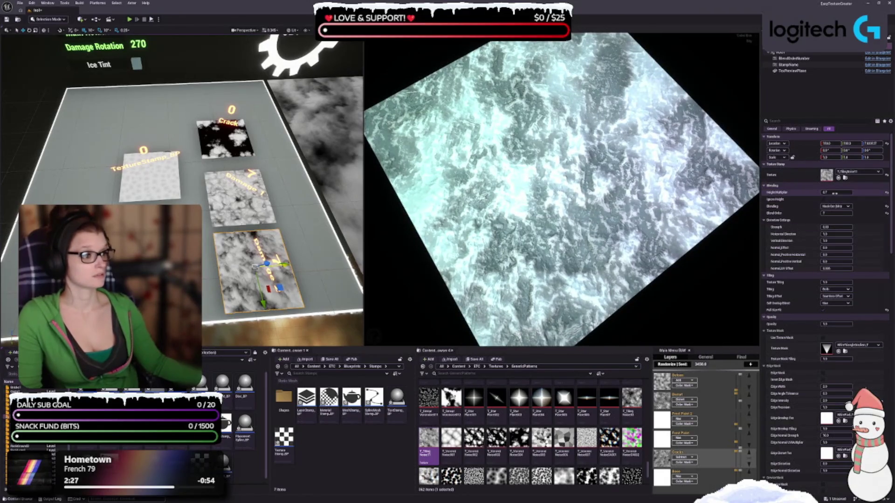
pyautogui.write('0.8')
pyautogui.press('Return')
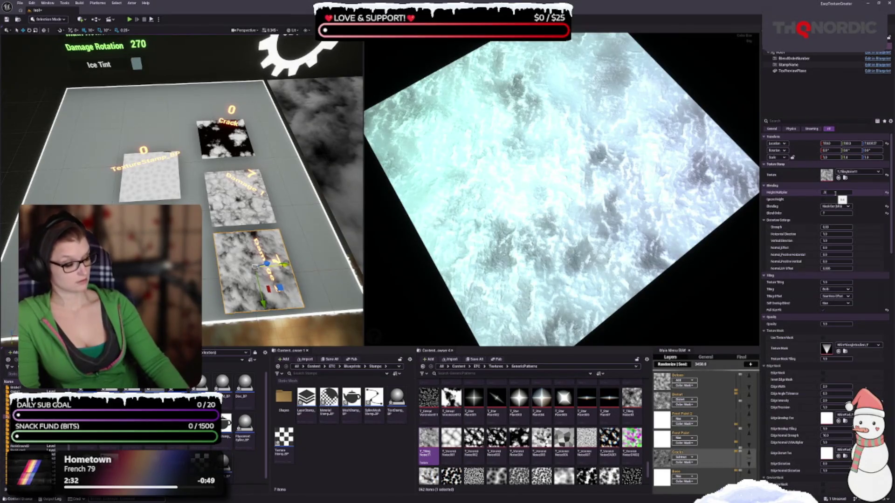
pyautogui.press('Return')
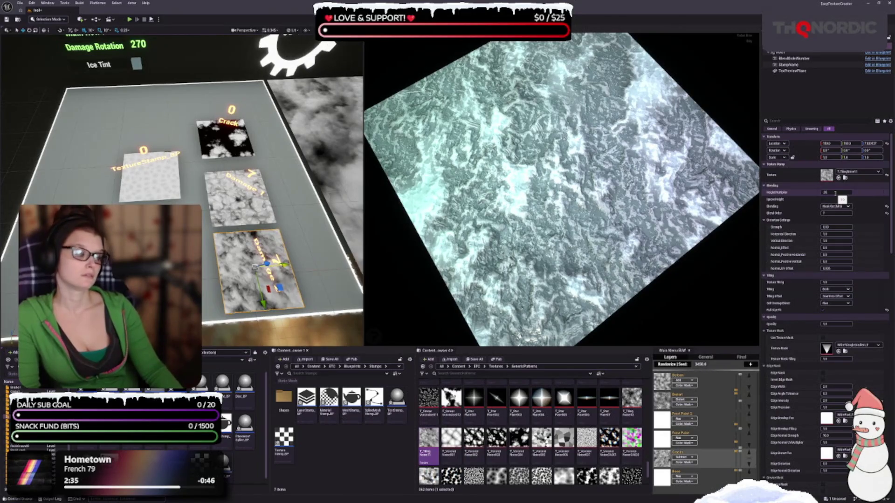
pyautogui.write('0.7')
pyautogui.press('Return')
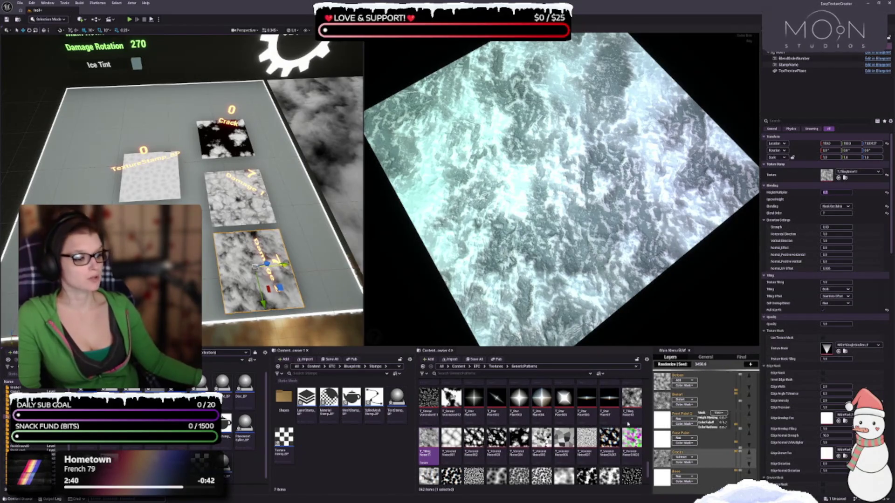
# - Assign T_VoronoiNoise001 to the stamp and view the plane at a tilt
pyautogui.click(451, 443)
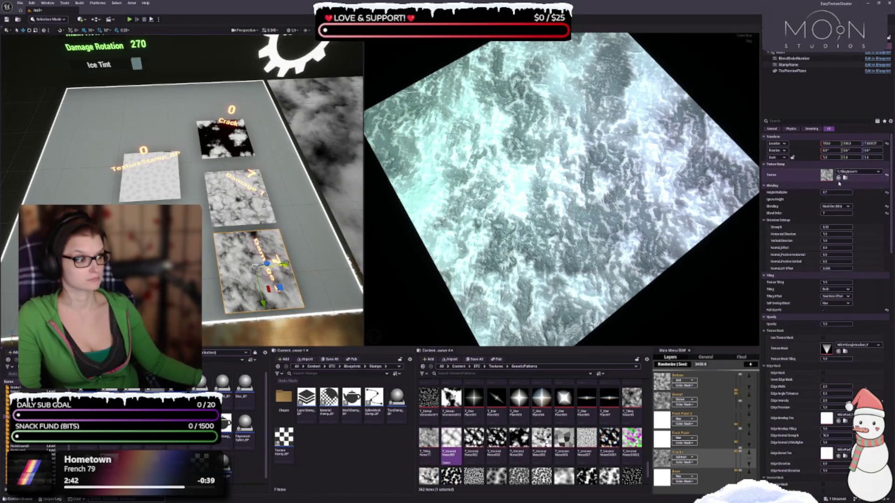
pyautogui.click(838, 178)
pyautogui.moveTo(513, 233); pyautogui.dragTo(588, 282)
pyautogui.scroll(-1, 517, 459)
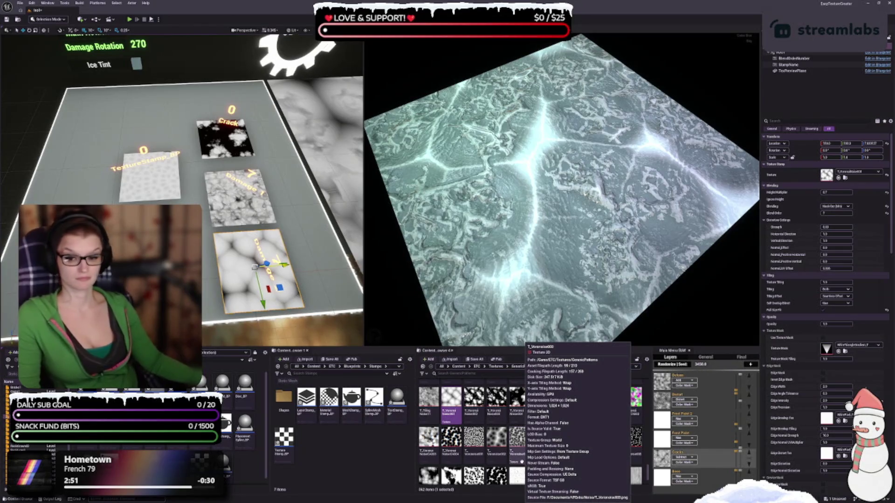
pyautogui.scroll(-1, 488, 468)
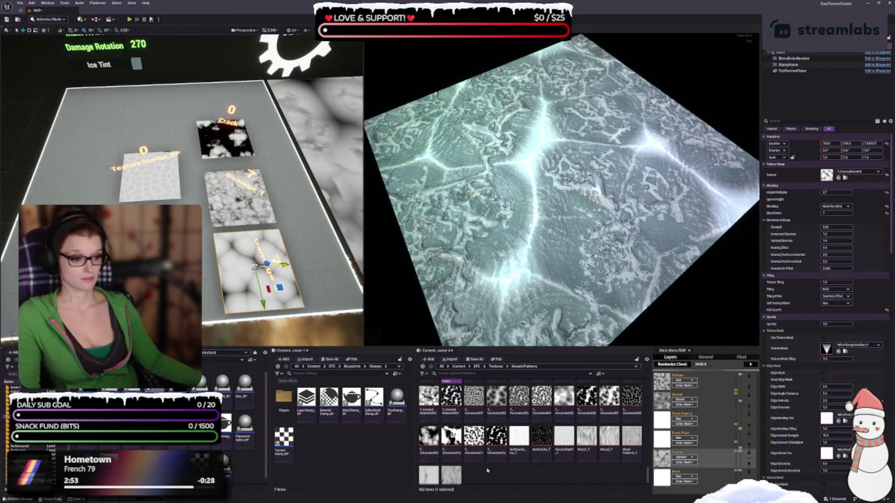
pyautogui.scroll(-1, 488, 473)
pyautogui.scroll(1, 489, 475)
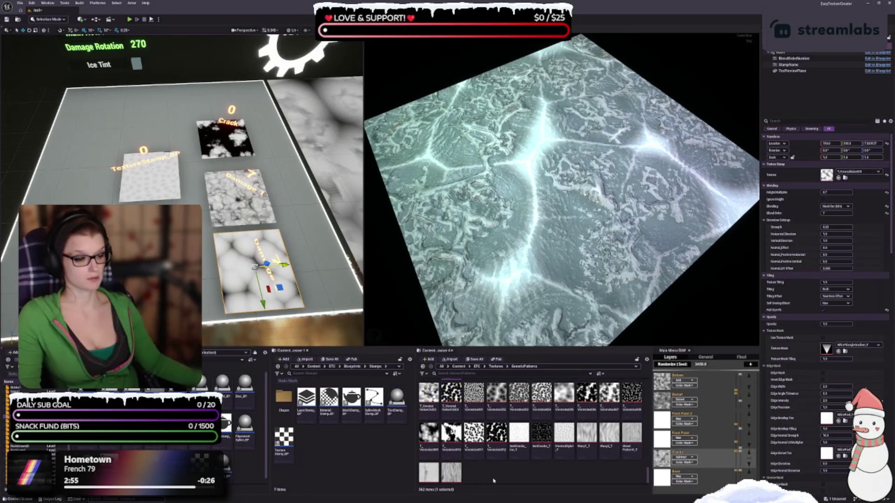
pyautogui.scroll(1, 491, 477)
# - Try texCracks_T and then a Voronoi noise texture on the stamp
pyautogui.click(564, 414)
pyautogui.scroll(-2, 528, 459)
pyautogui.click(542, 417)
pyautogui.click(839, 178)
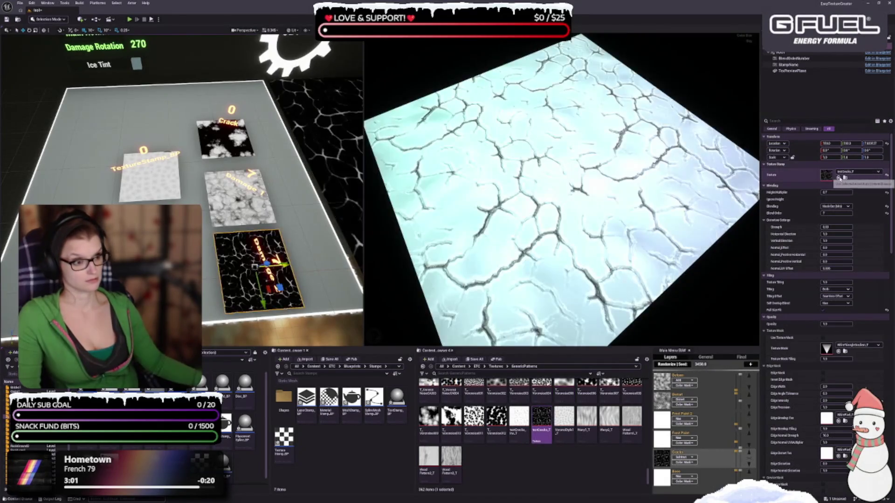
pyautogui.moveTo(731, 248); pyautogui.dragTo(723, 204)
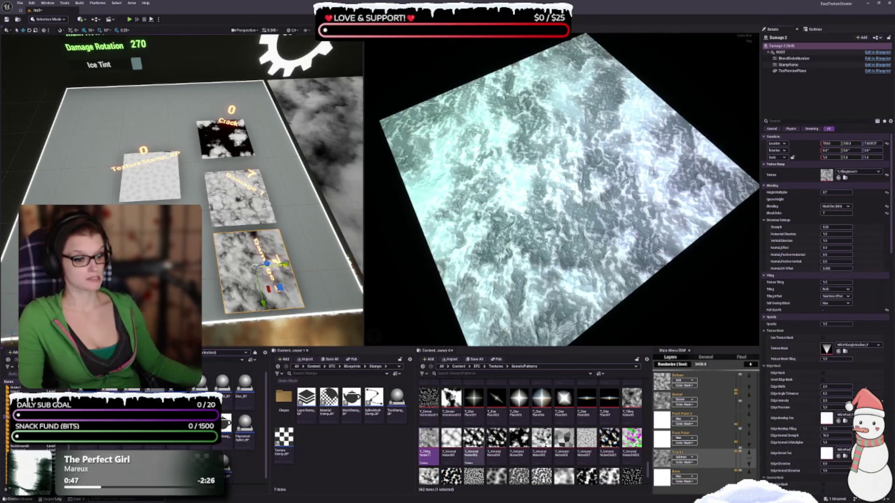
pyautogui.click(838, 178)
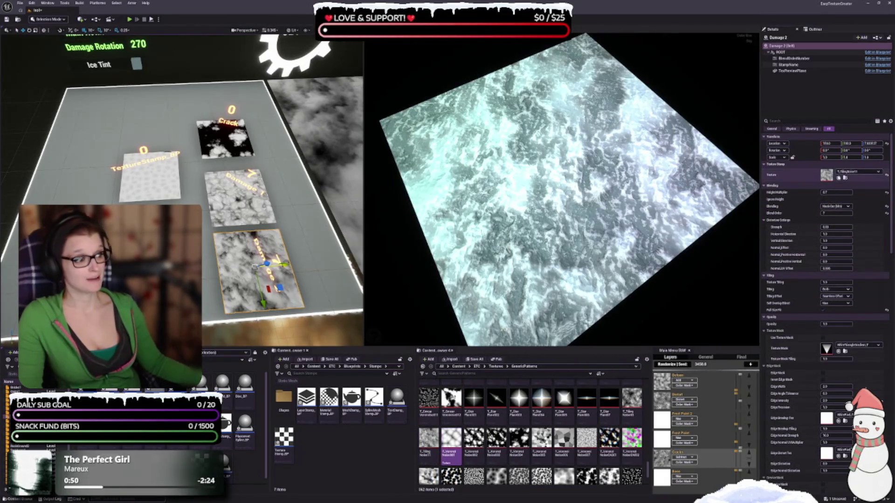
# - Try T_VoronoiNoise002, T_VoronoiNoiseCA001 and another Voronoi texture on the stamp
pyautogui.click(474, 440)
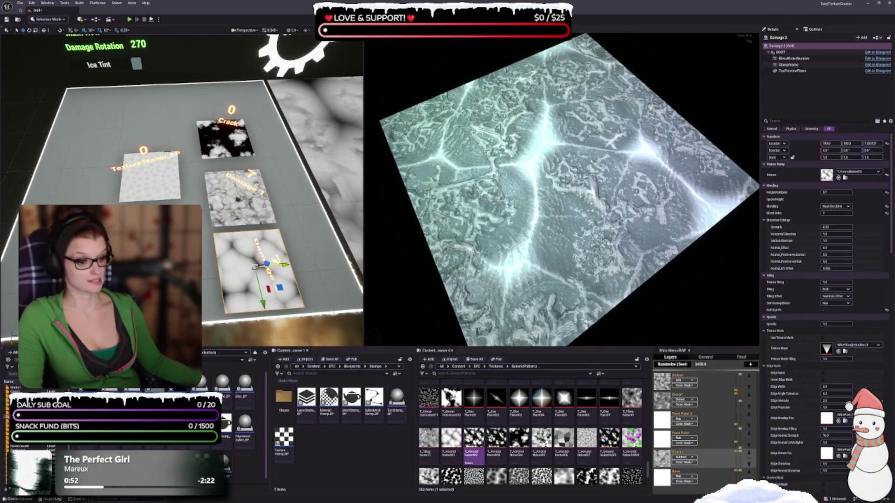
pyautogui.click(838, 178)
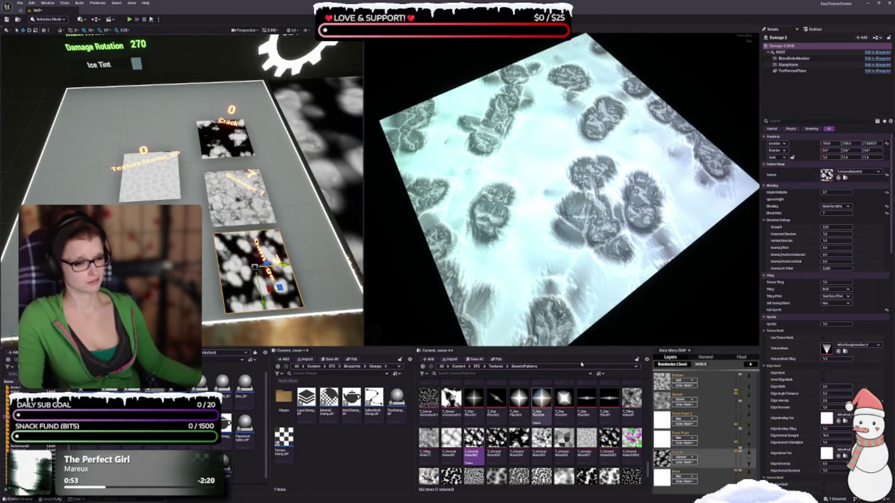
pyautogui.scroll(-1, 532, 454)
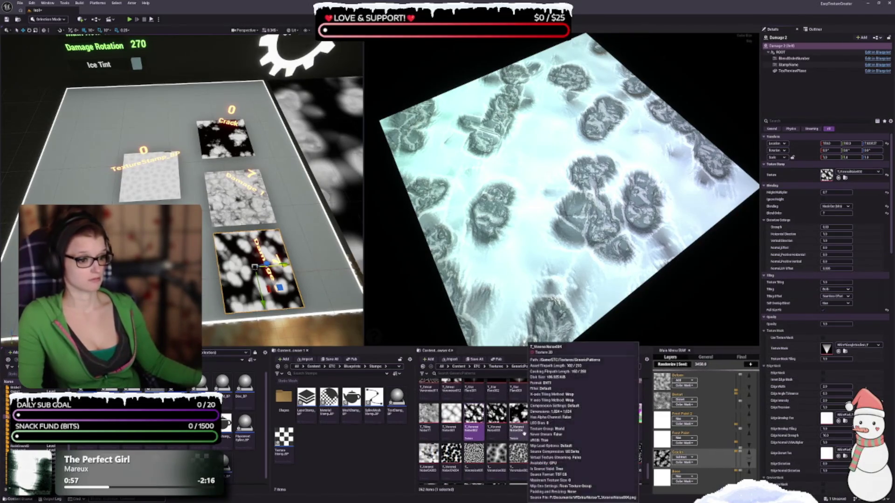
pyautogui.click(609, 414)
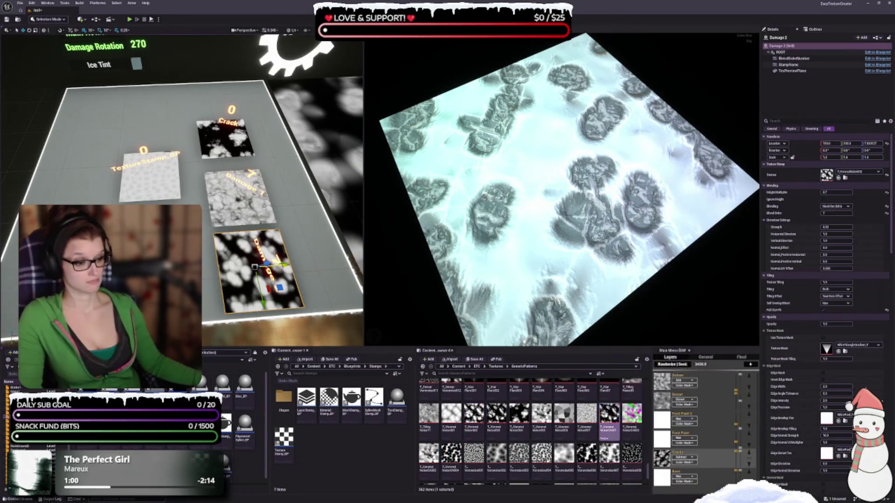
pyautogui.click(837, 178)
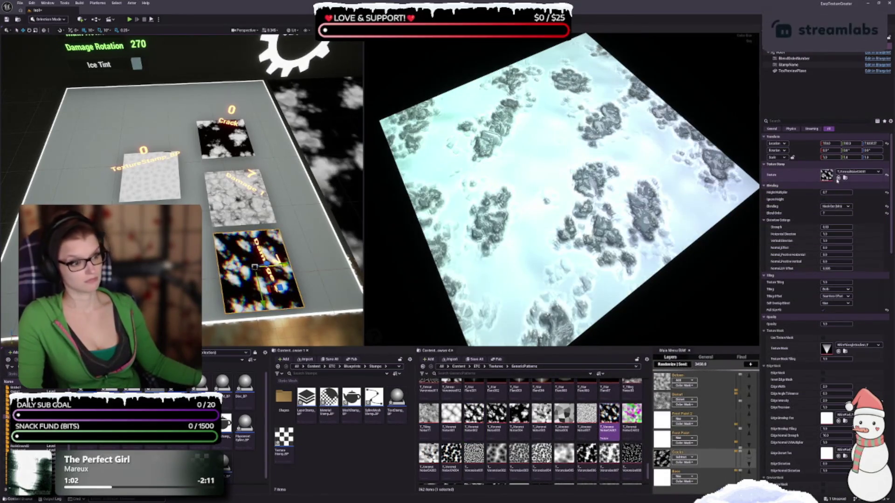
pyautogui.scroll(-2, 553, 430)
pyautogui.click(562, 426)
pyautogui.click(838, 178)
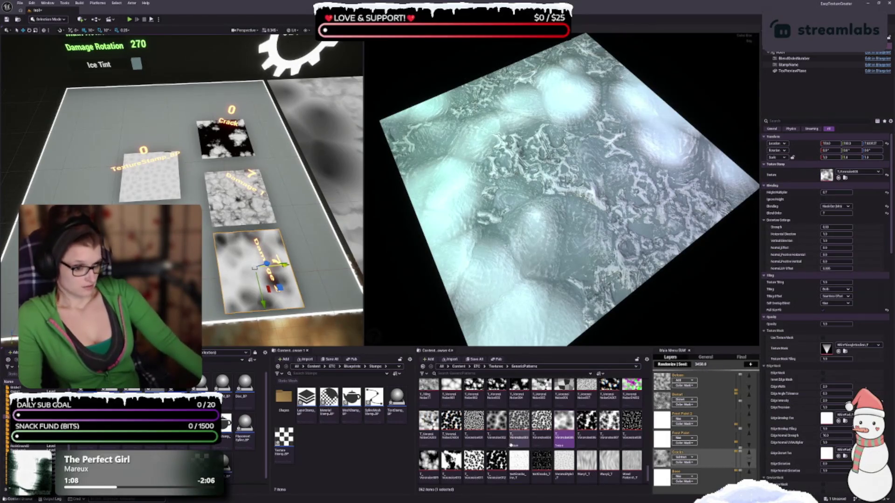
# - Try testCracks_T and Voronoise010, ending with Voronoise007 on the damage stamp
pyautogui.scroll(-2, 510, 444)
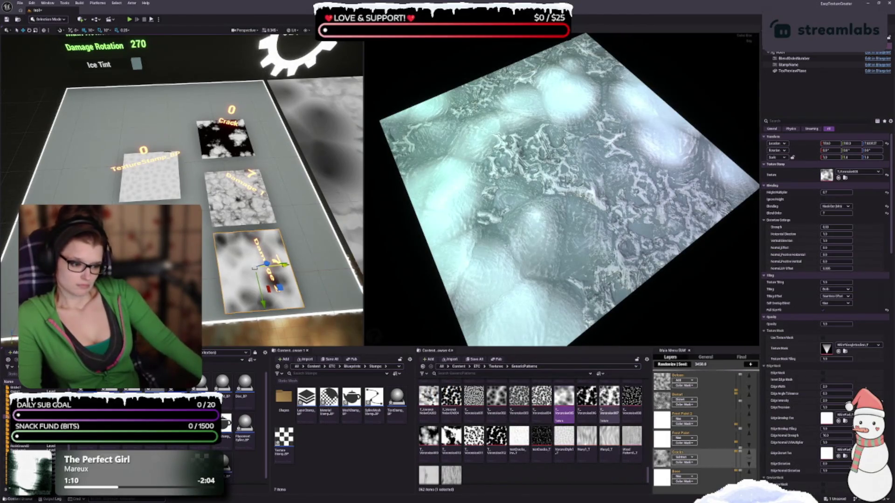
pyautogui.click(542, 440)
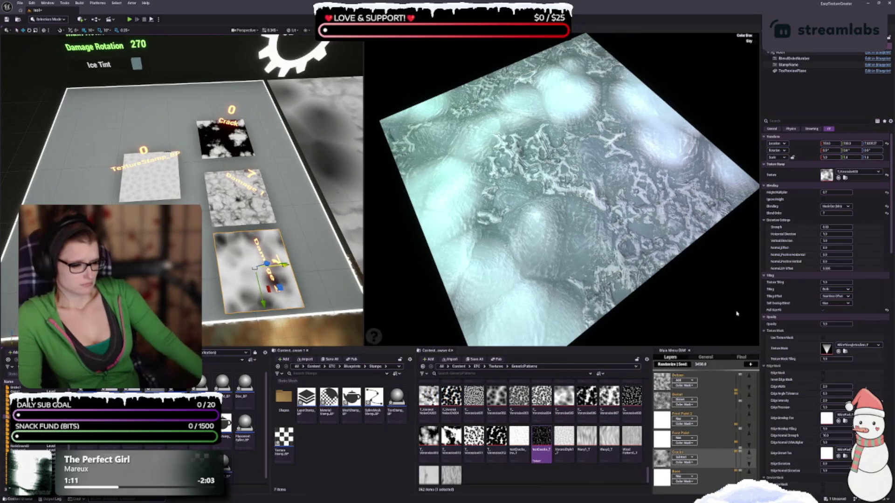
pyautogui.click(838, 178)
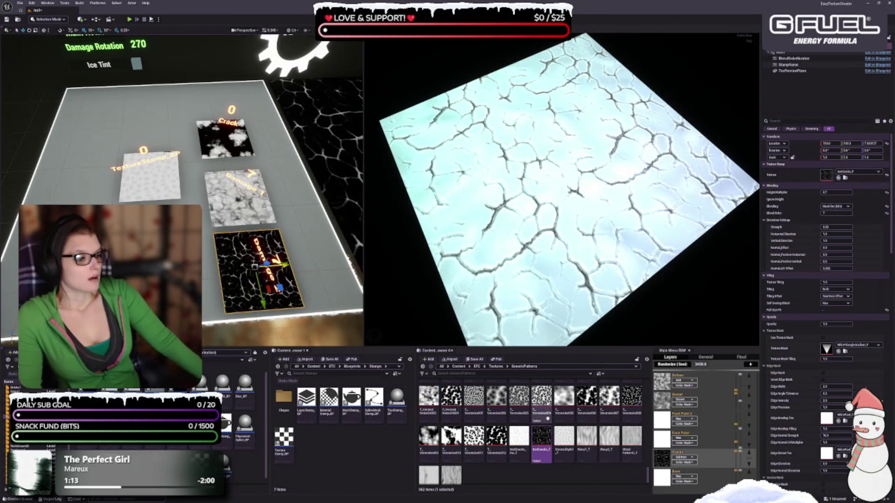
pyautogui.click(452, 440)
pyautogui.click(838, 178)
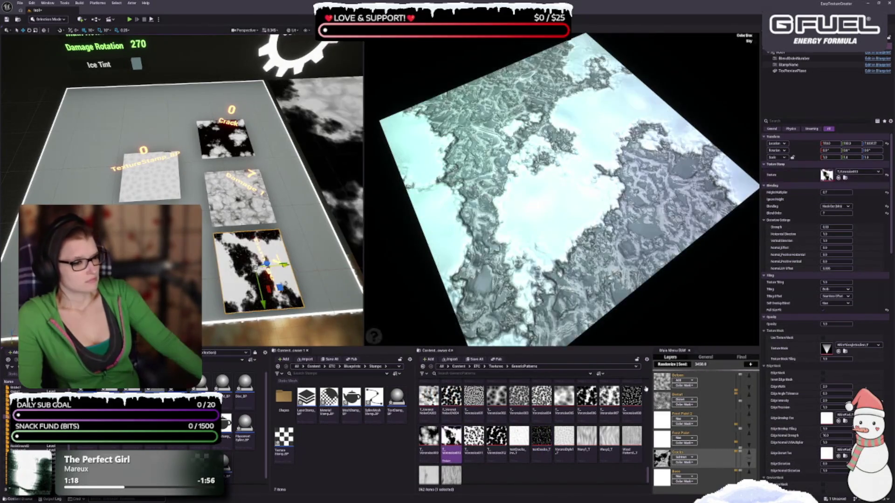
pyautogui.click(609, 396)
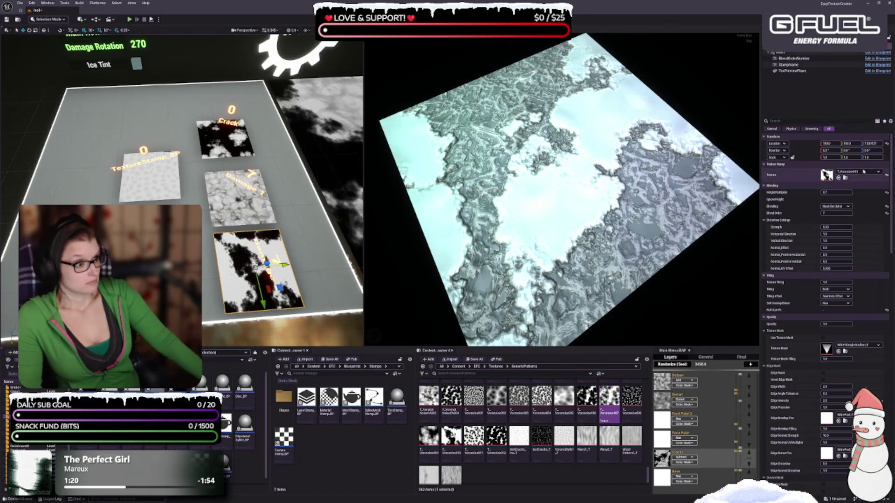
pyautogui.click(839, 178)
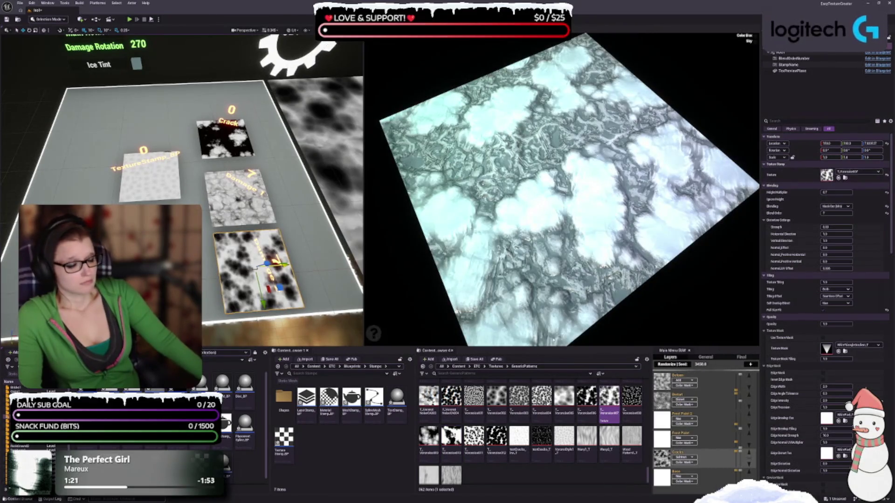
# - Dismiss the asset info popup and select the T_Tiling texture in GenericPatterns
pyautogui.scroll(1, 529, 427)
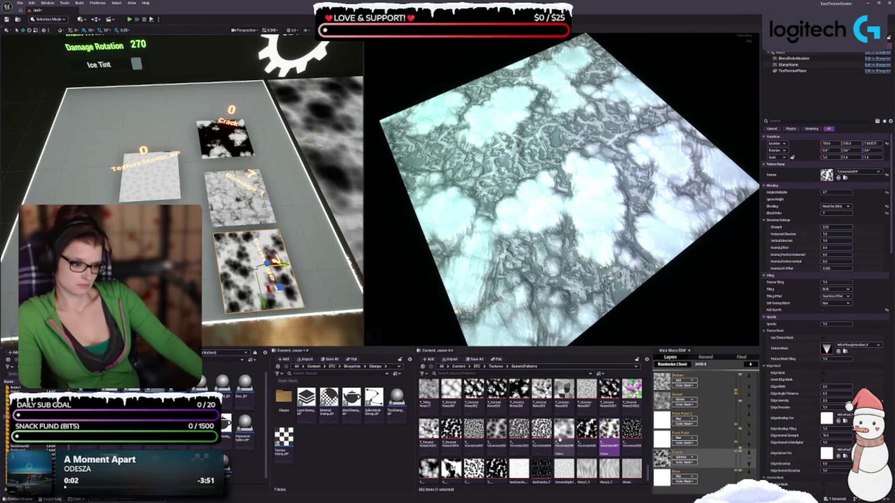
pyautogui.moveTo(564, 433)
pyautogui.click(609, 429)
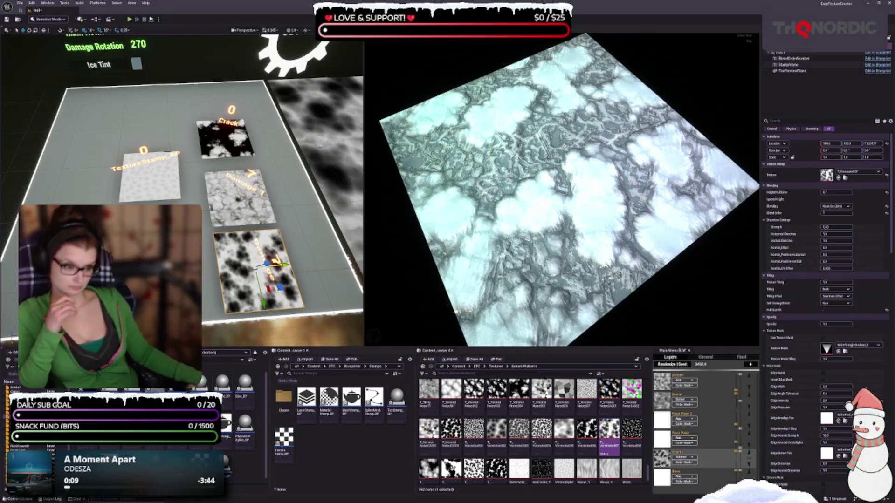
pyautogui.scroll(1, 485, 427)
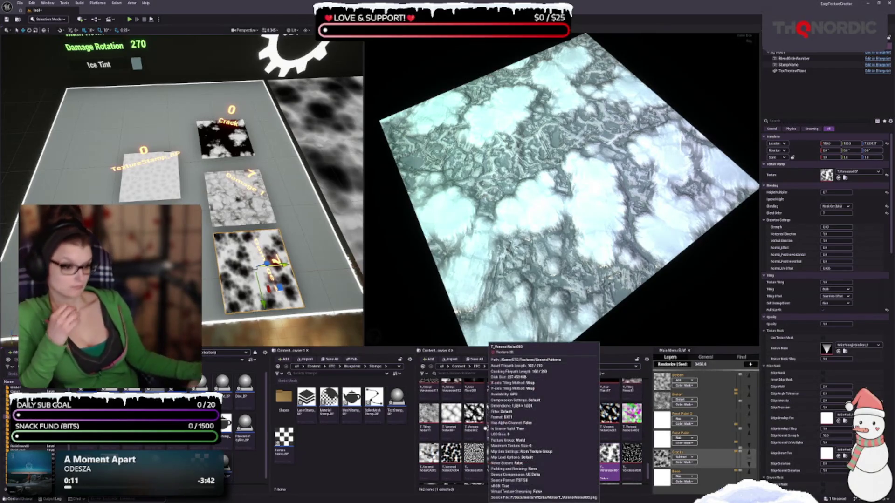
pyautogui.scroll(1, 494, 410)
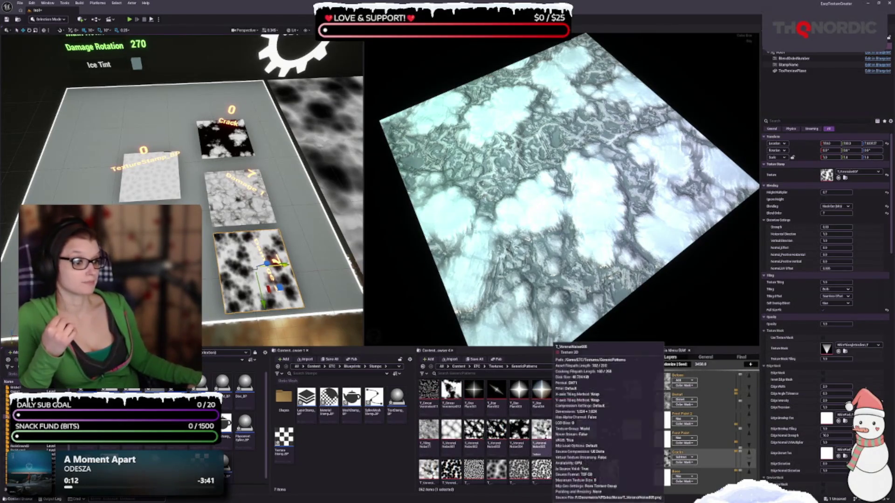
pyautogui.scroll(1, 620, 410)
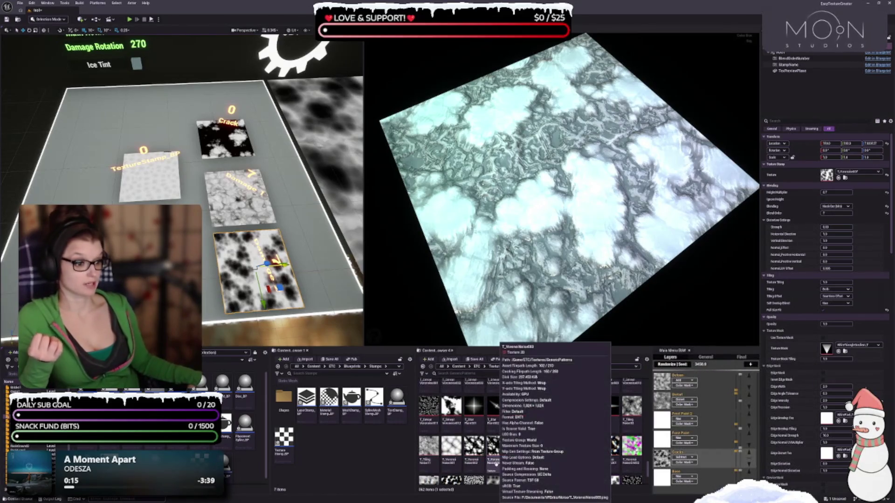
pyautogui.click(627, 409)
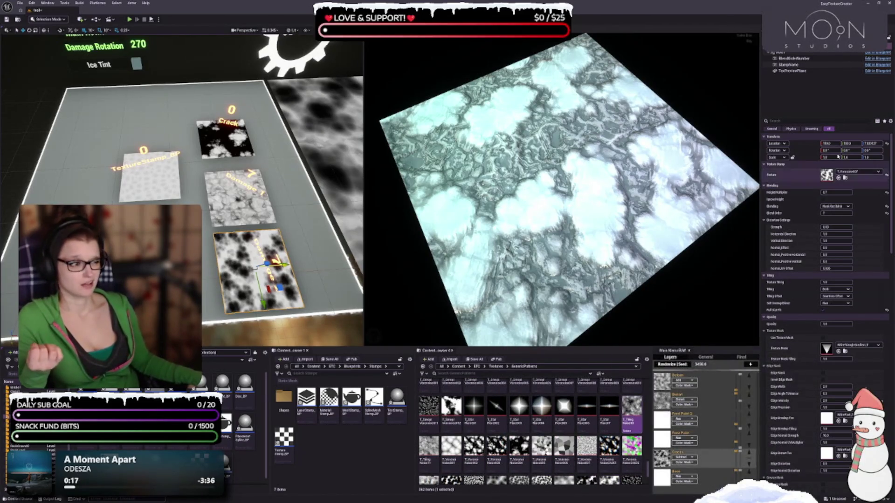
# - Apply T_Tiling to the damage stamp and change its height multiplier from 0.7 to 1.0
pyautogui.click(838, 178)
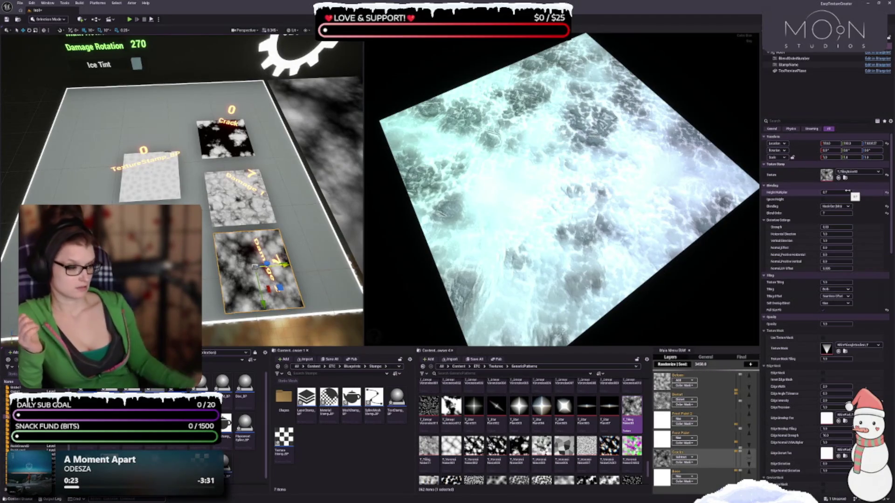
pyautogui.click(847, 191)
pyautogui.write('1')
pyautogui.press('Return')
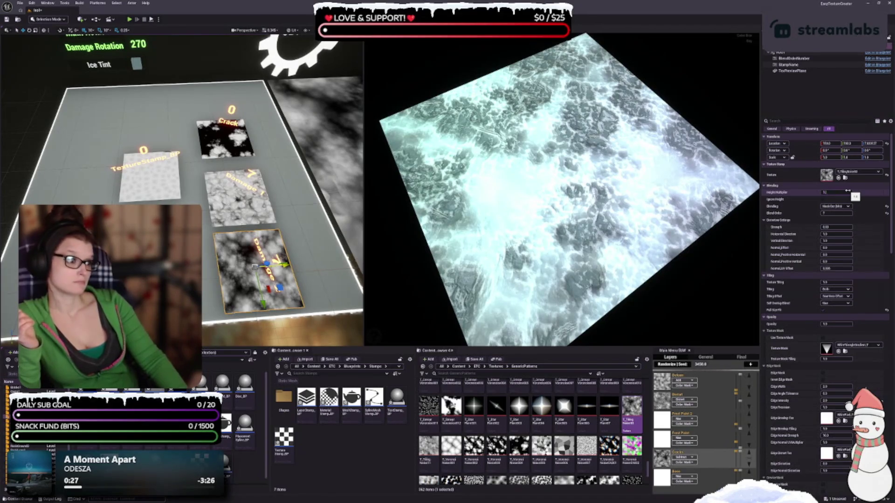
pyautogui.press('Return')
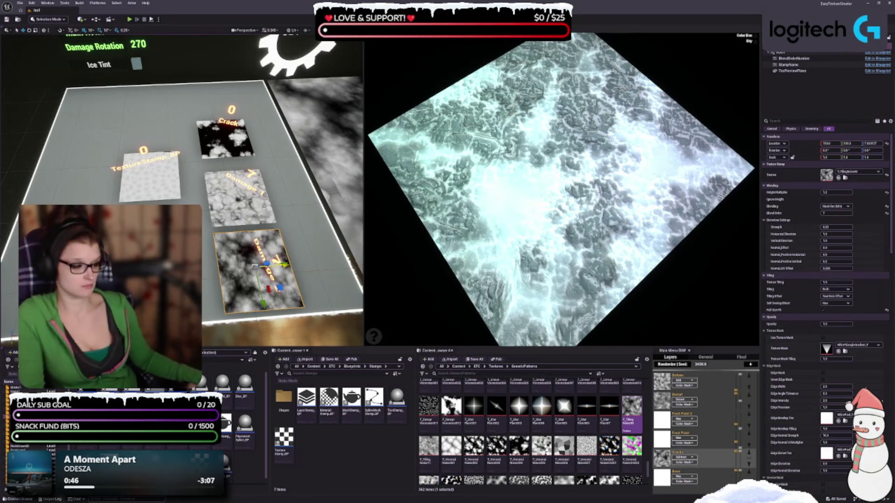
pyautogui.click(740, 449)
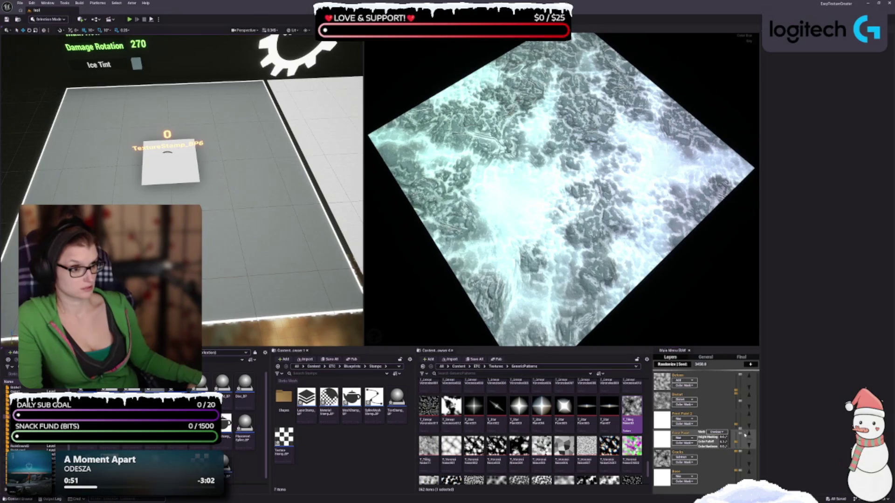
# - Raise the Frost Paint layer's opacity for more white snow, then ease it back slightly
pyautogui.scroll(5, 650, 263)
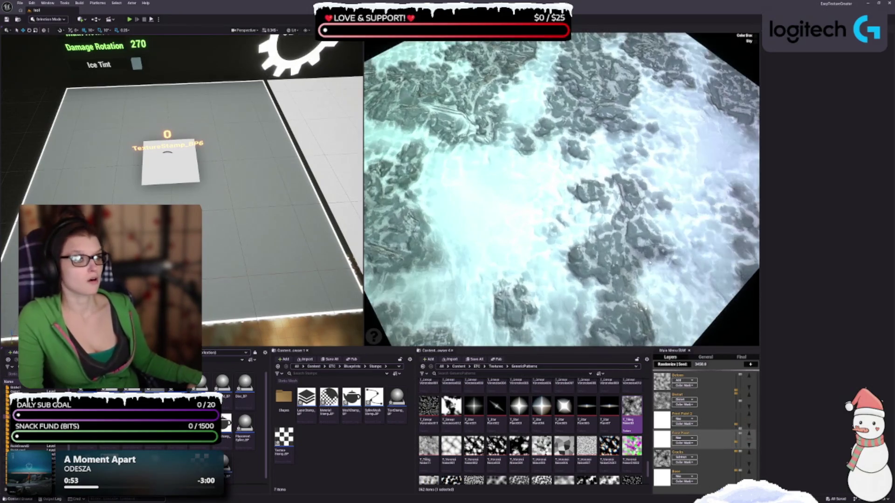
pyautogui.scroll(-3, 650, 262)
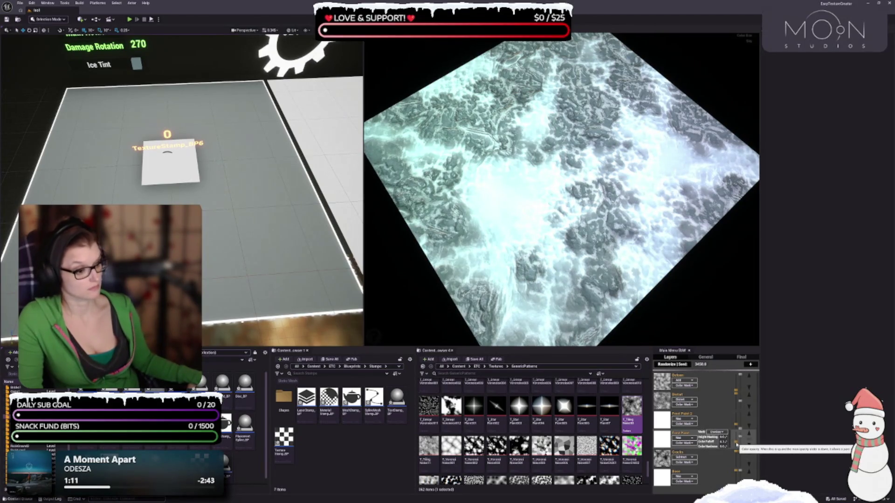
pyautogui.click(735, 438)
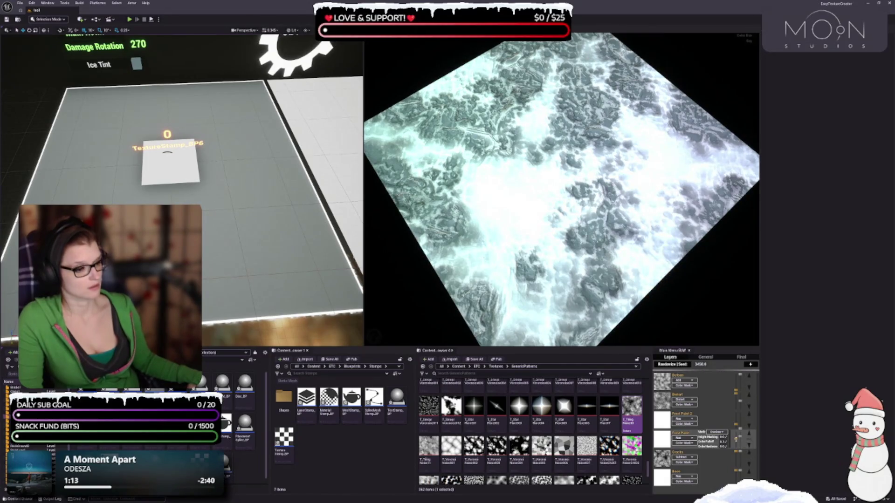
pyautogui.click(736, 444)
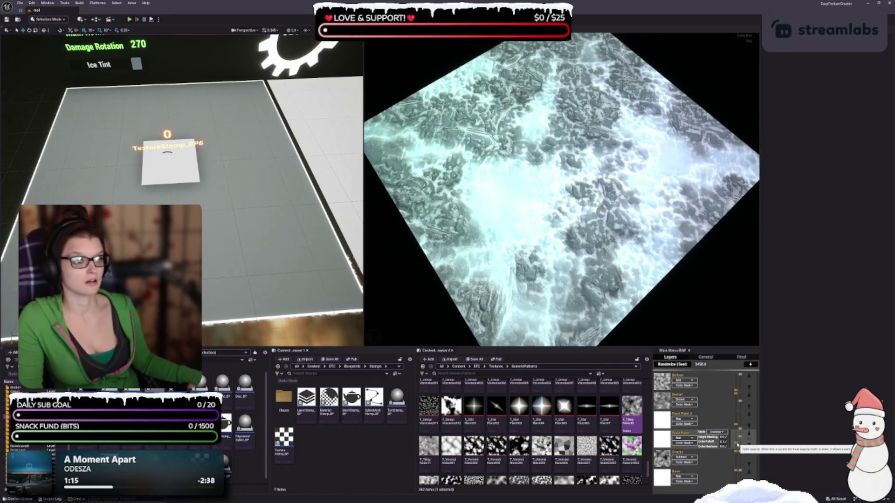
# - Select Frost Paint 2 and raise its opacity to brighten the snow
pyautogui.click(663, 428)
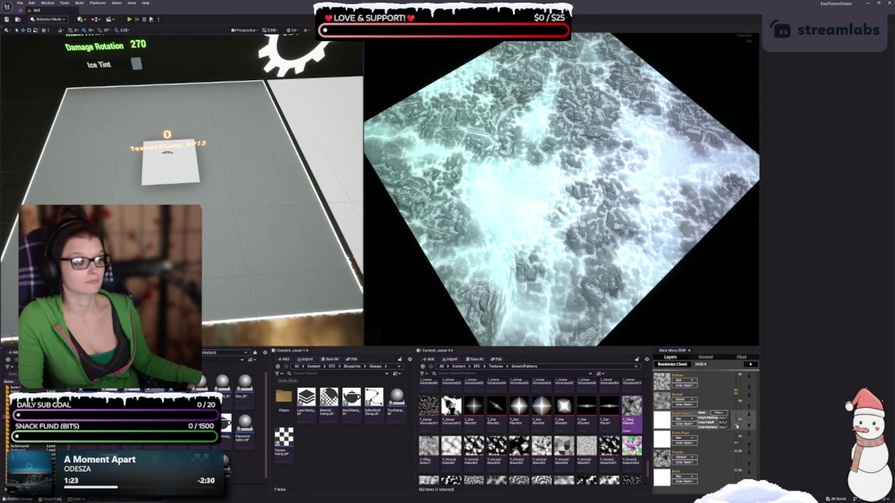
pyautogui.moveTo(736, 418); pyautogui.dragTo(738, 421)
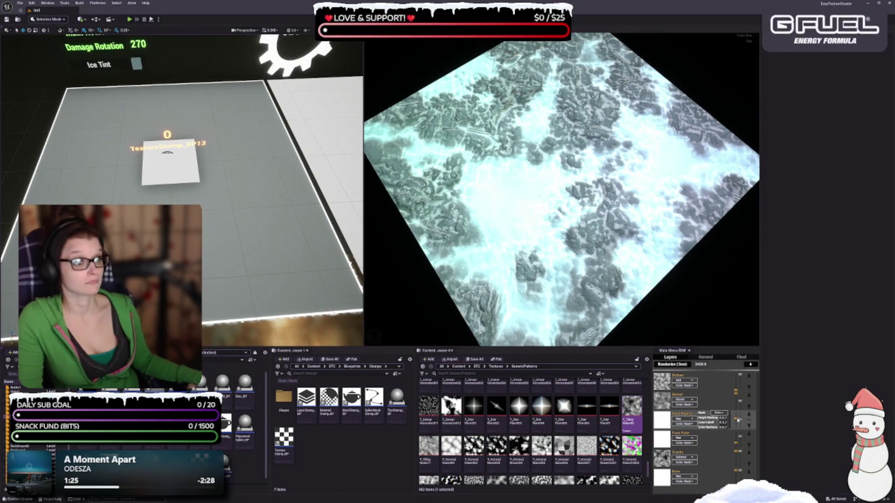
pyautogui.moveTo(737, 422); pyautogui.dragTo(736, 422)
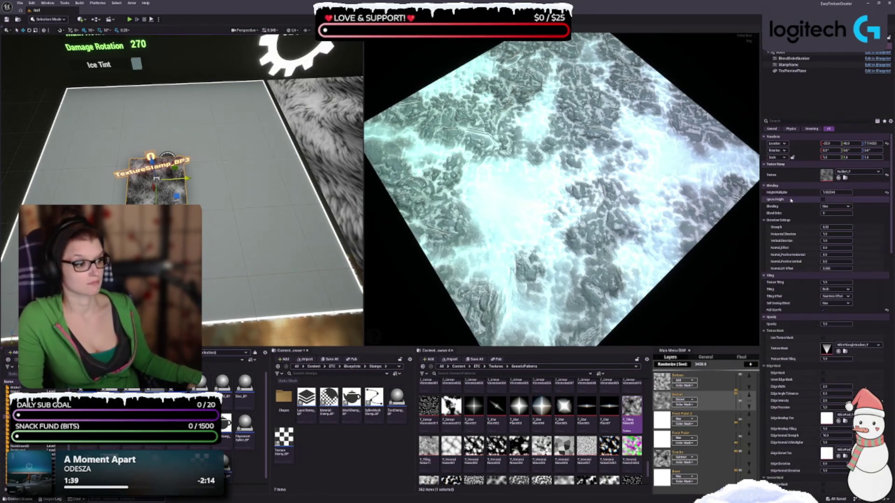
# - Set the texture stamp's Height Multiplier to 1.0
pyautogui.click(829, 193)
pyautogui.write('1.0')
pyautogui.press('Return')
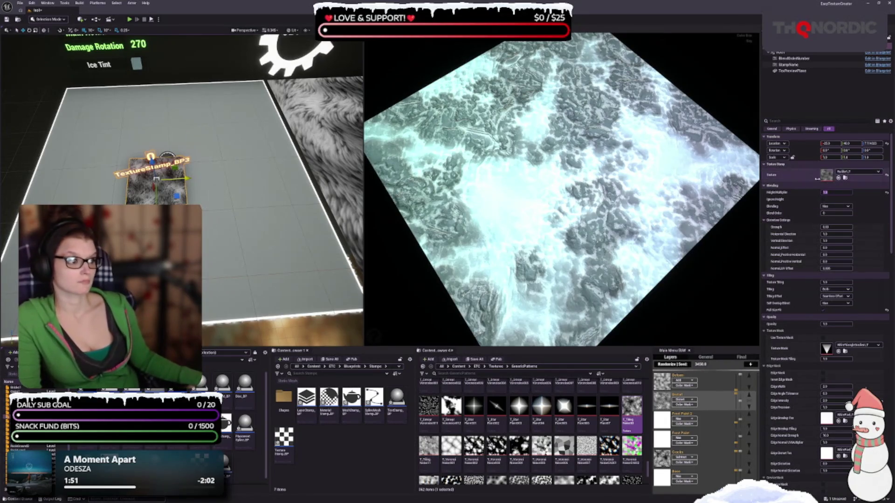
# - Try T_SmearNoise003 as the stamp texture, then undo the change
pyautogui.scroll(3, 501, 446)
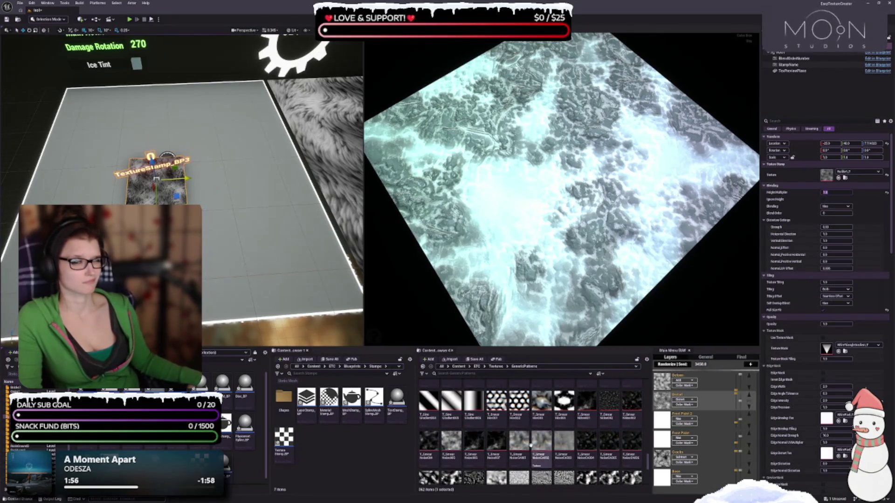
pyautogui.scroll(-1, 536, 445)
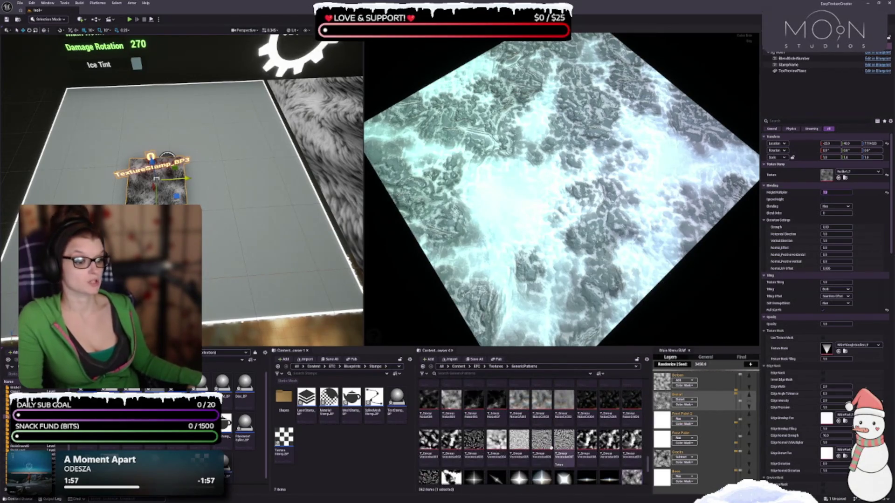
pyautogui.click(564, 400)
pyautogui.moveTo(826, 192); pyautogui.dragTo(827, 187)
pyautogui.click(837, 178)
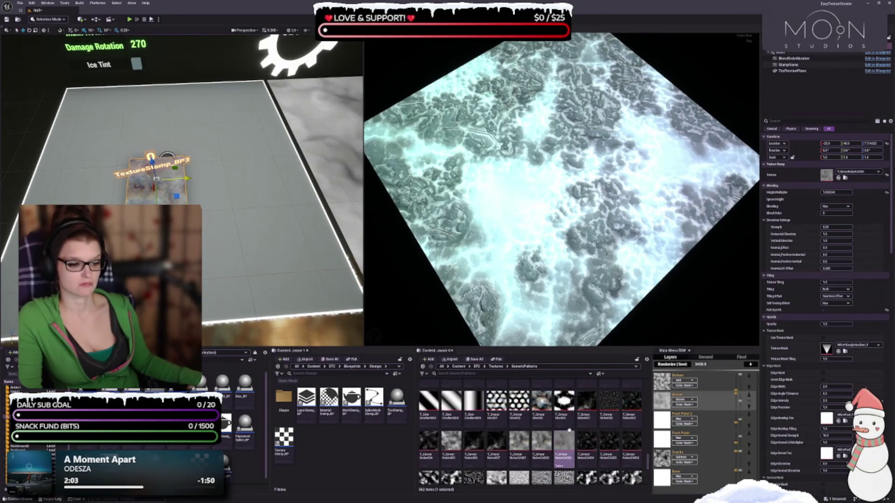
pyautogui.scroll(2, 559, 401)
pyautogui.hotkey('ctrl', 'z')
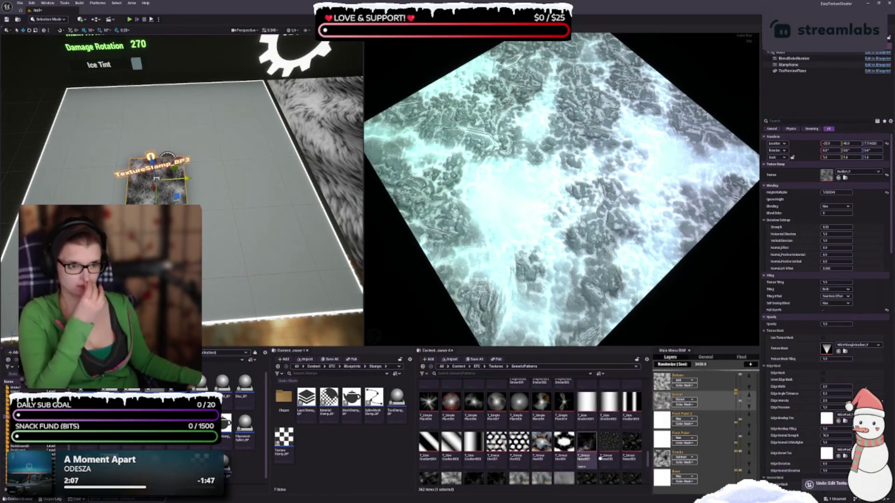
# - Browse the Content Browser and apply a smear Voronoise texture to the stamp
pyautogui.scroll(1, 511, 459)
pyautogui.scroll(5, 511, 458)
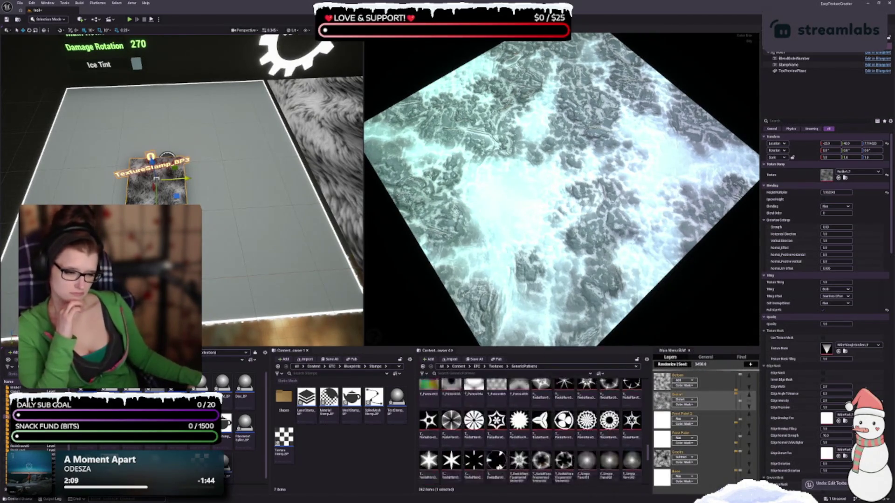
pyautogui.scroll(1, 486, 470)
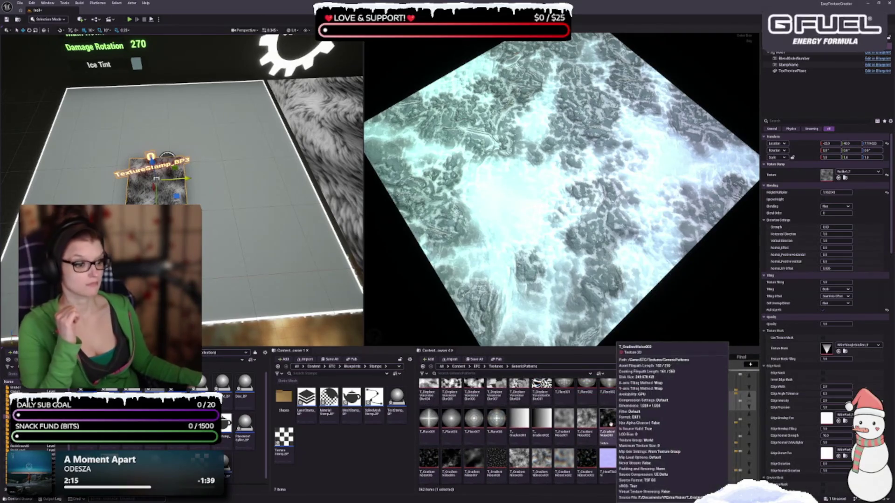
pyautogui.scroll(2, 480, 440)
pyautogui.scroll(3, 480, 441)
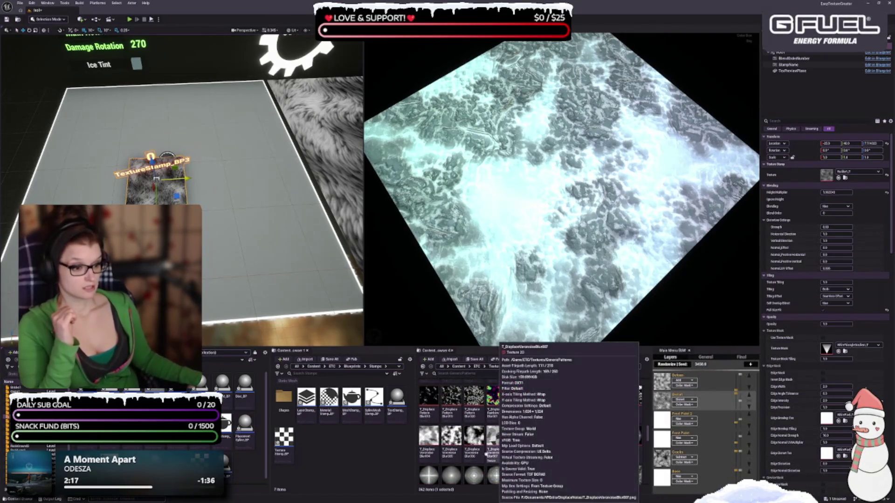
pyautogui.scroll(3, 550, 428)
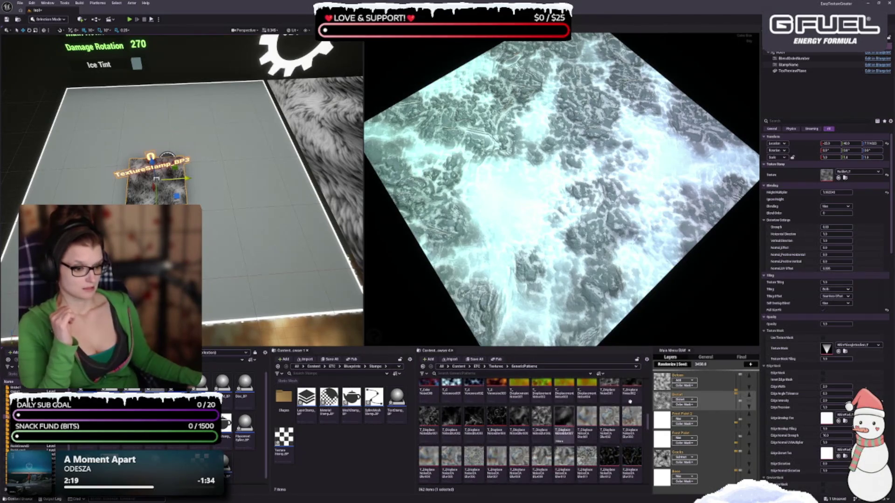
pyautogui.scroll(5, 513, 443)
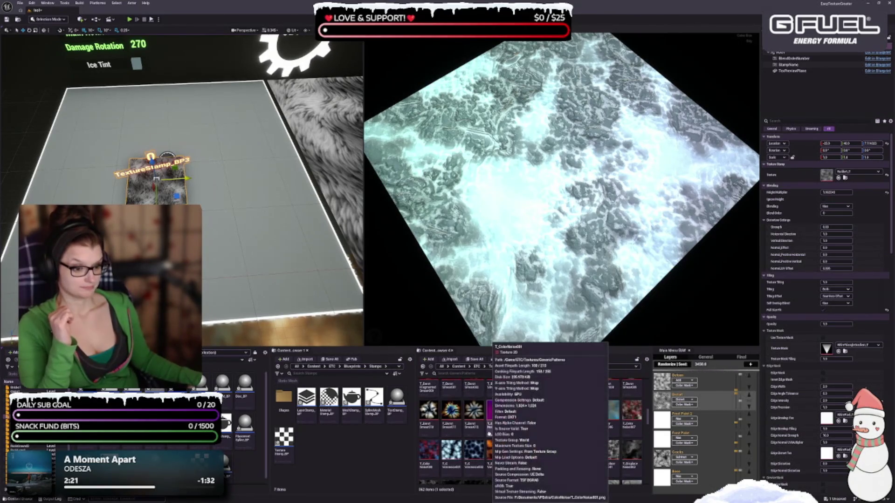
pyautogui.scroll(5, 484, 446)
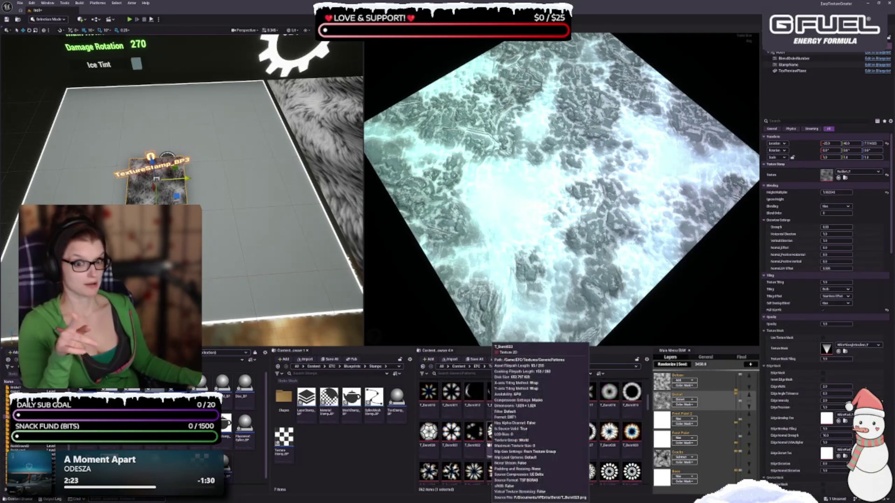
pyautogui.scroll(2, 470, 447)
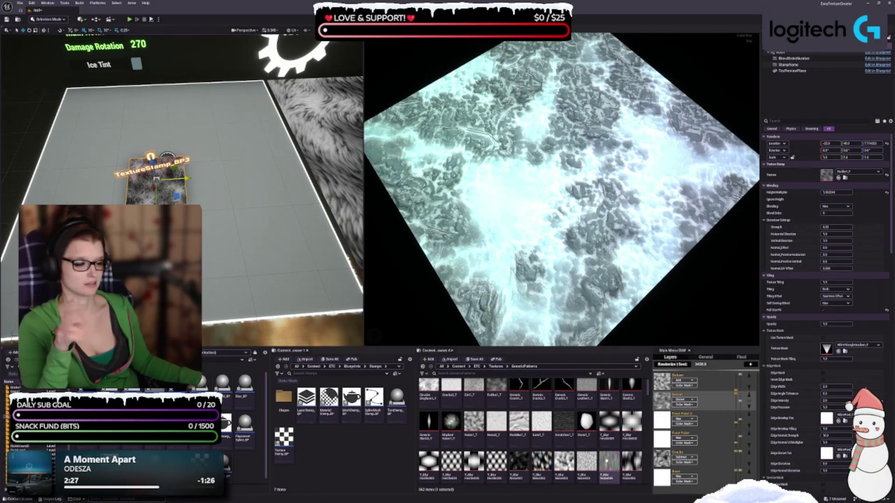
pyautogui.scroll(3, 594, 455)
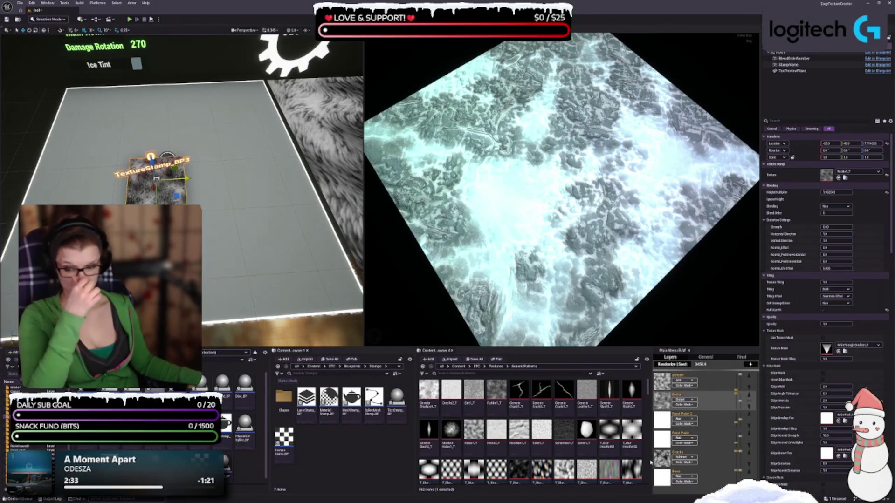
pyautogui.scroll(-2, 540, 450)
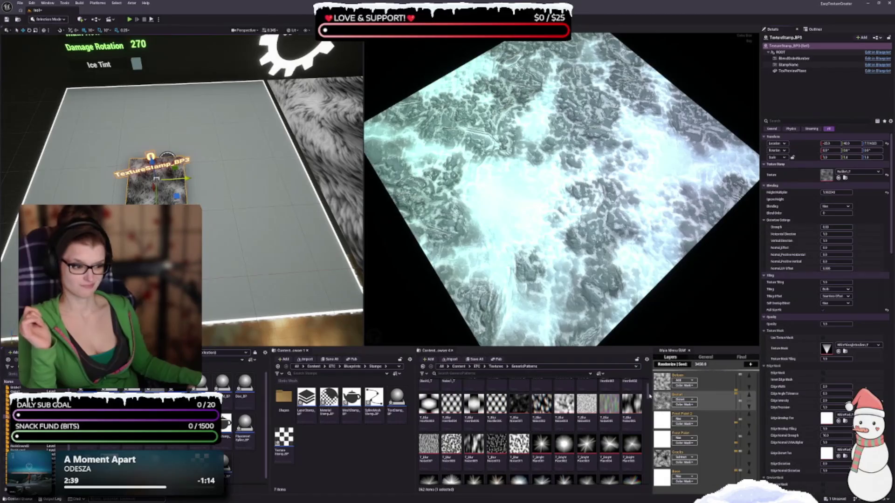
pyautogui.moveTo(647, 394); pyautogui.dragTo(647, 480)
pyautogui.scroll(2, 529, 448)
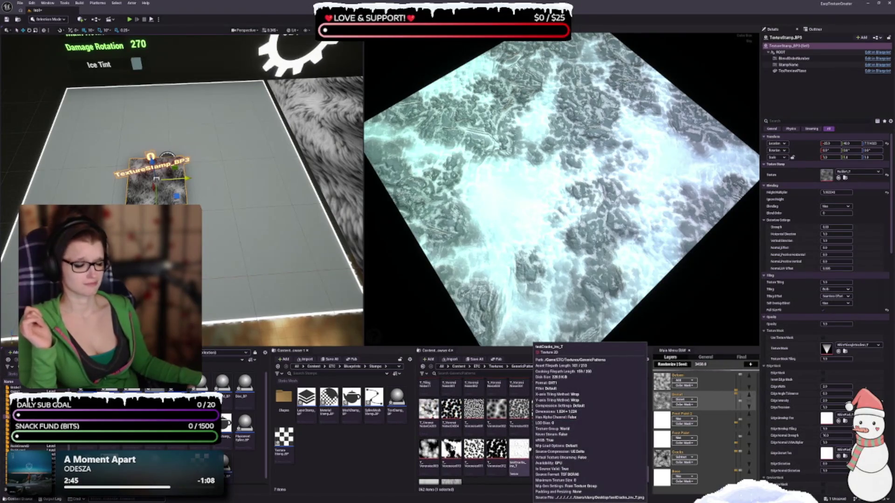
pyautogui.scroll(2, 529, 448)
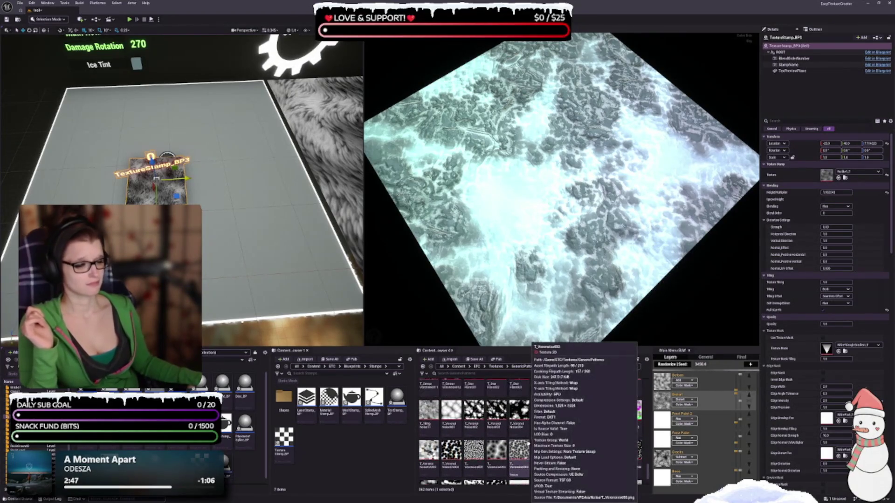
pyautogui.scroll(2, 608, 462)
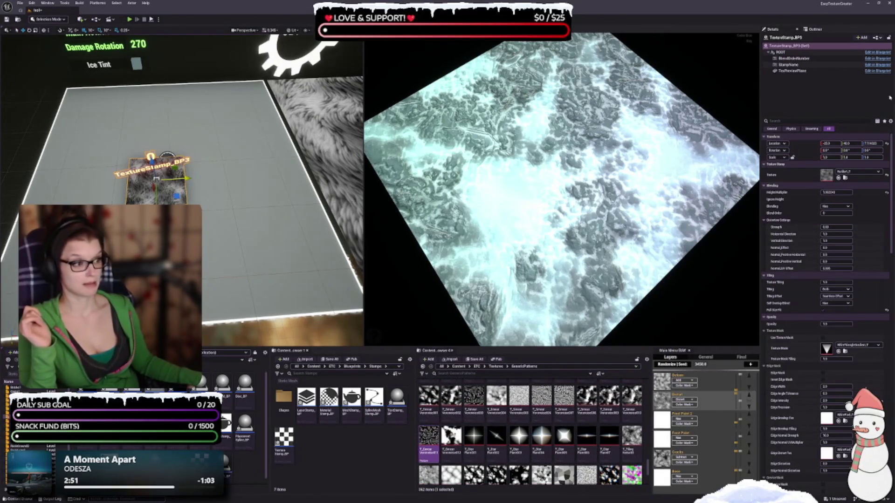
pyautogui.click(839, 178)
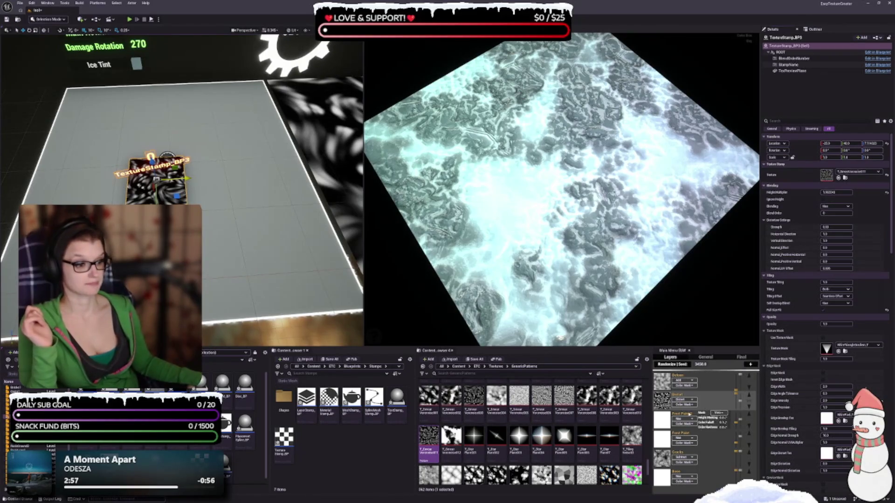
# - Try Voronoise010, Voronoise009, Voronoise007 and Voronoise005 in turn as the stamp texture
pyautogui.click(631, 396)
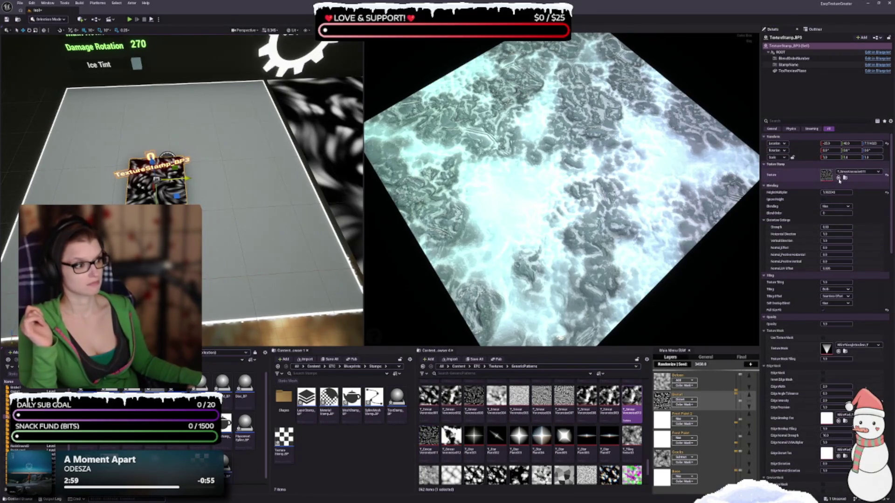
pyautogui.click(838, 178)
pyautogui.click(608, 400)
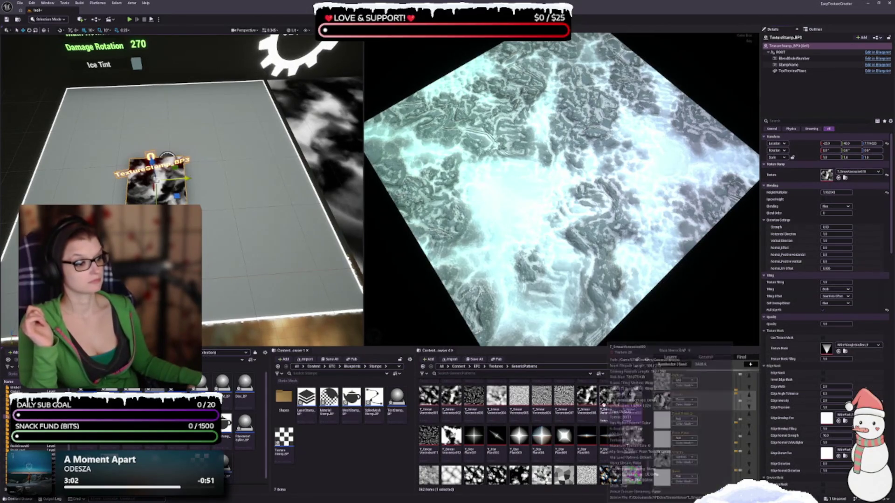
pyautogui.click(839, 178)
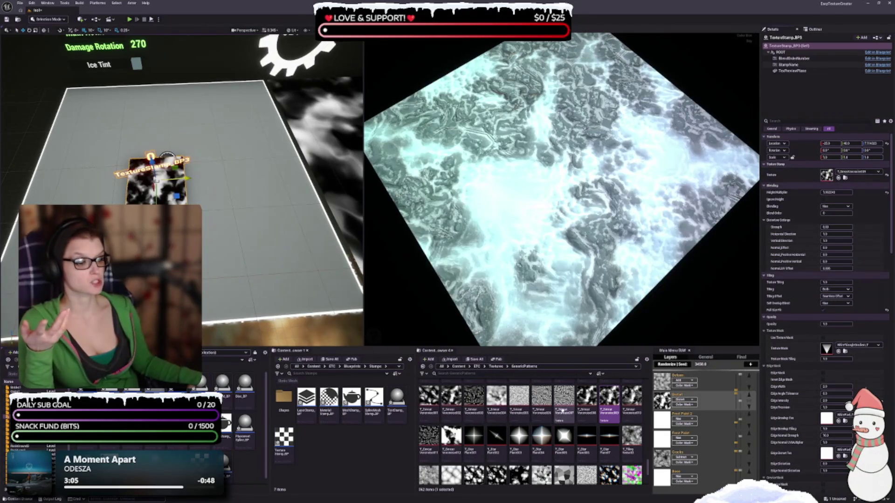
pyautogui.click(562, 410)
pyautogui.click(839, 178)
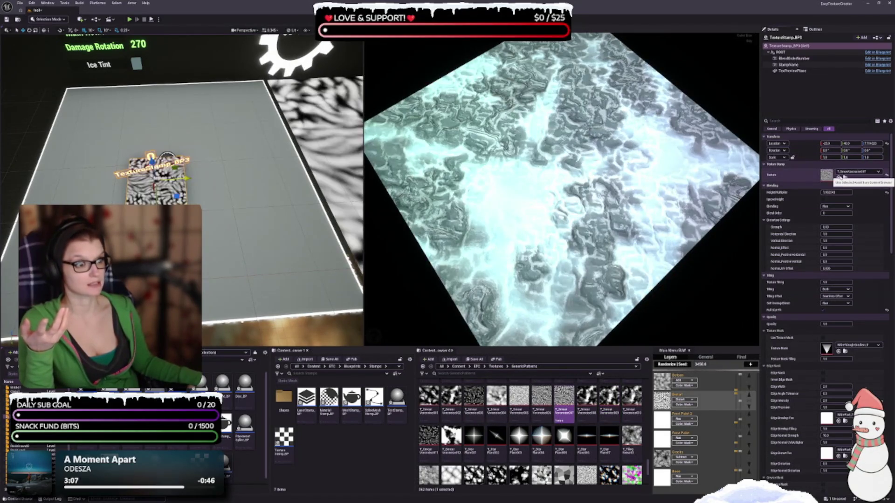
pyautogui.click(519, 400)
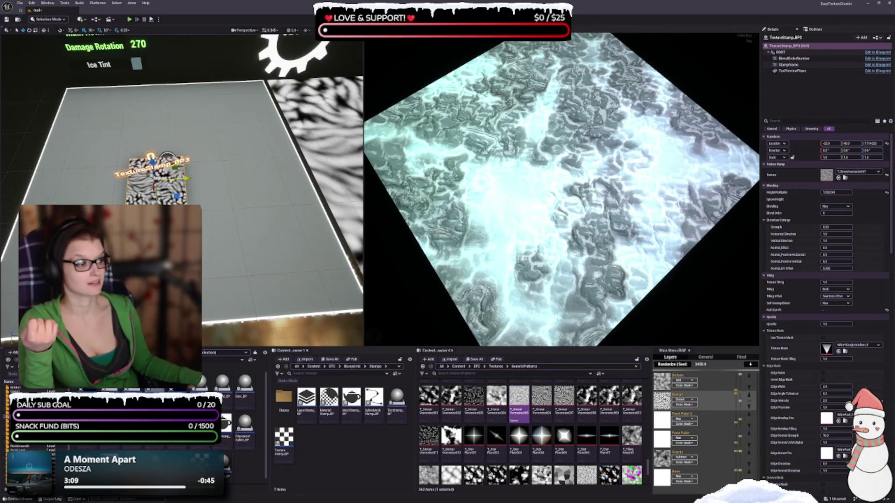
pyautogui.click(839, 179)
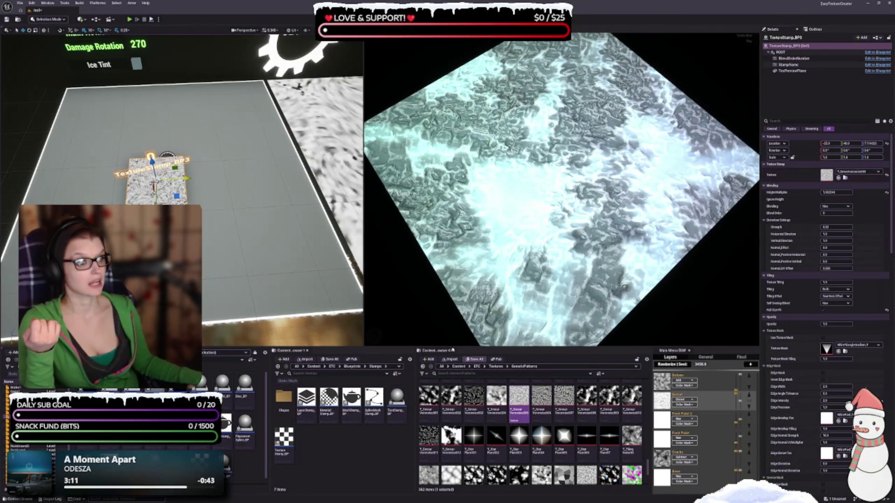
# - Try Voronoise004 and Voronoise003, then settle on Voronoise002 as the stamp texture
pyautogui.click(496, 400)
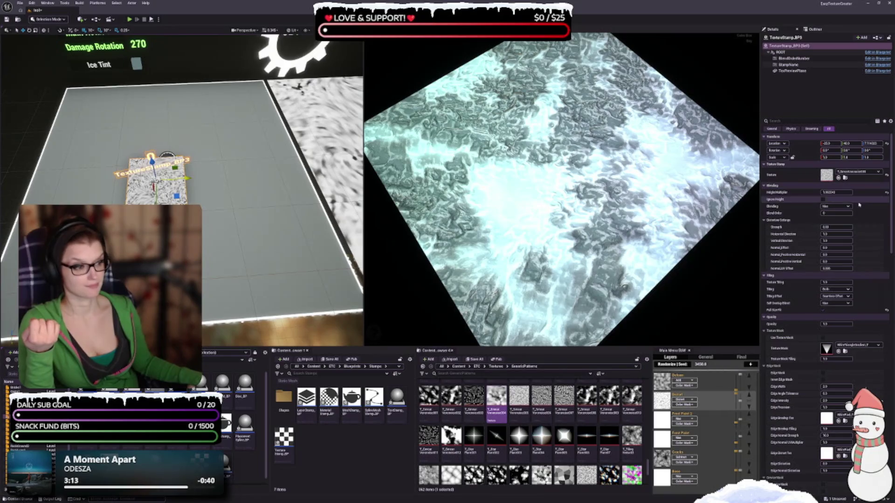
pyautogui.click(838, 179)
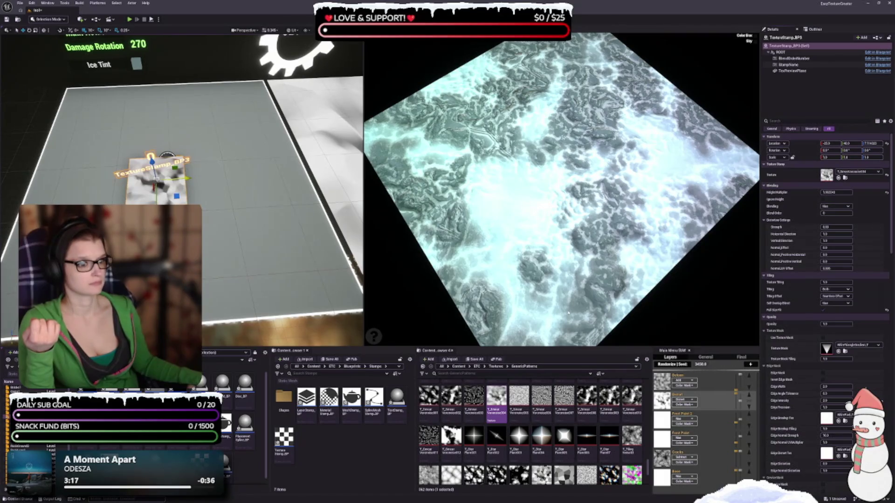
pyautogui.click(474, 396)
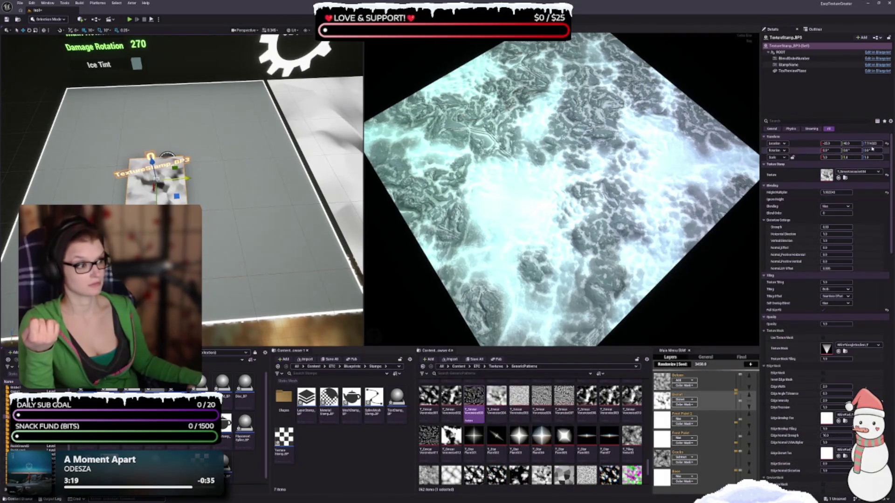
pyautogui.click(837, 178)
pyautogui.click(451, 398)
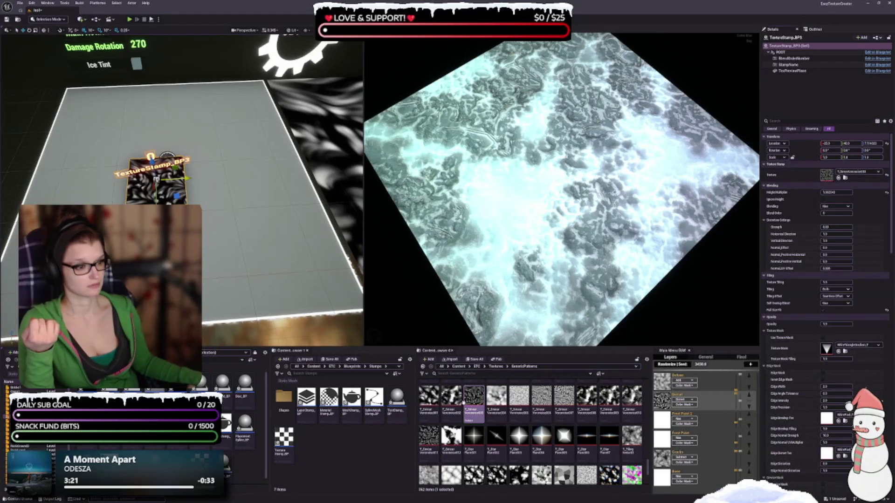
pyautogui.click(838, 178)
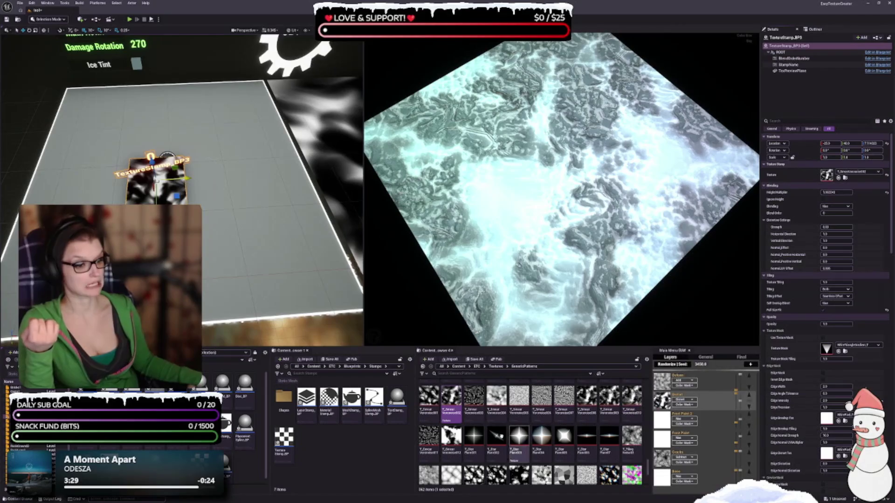
pyautogui.scroll(1, 519, 426)
pyautogui.scroll(3, 519, 426)
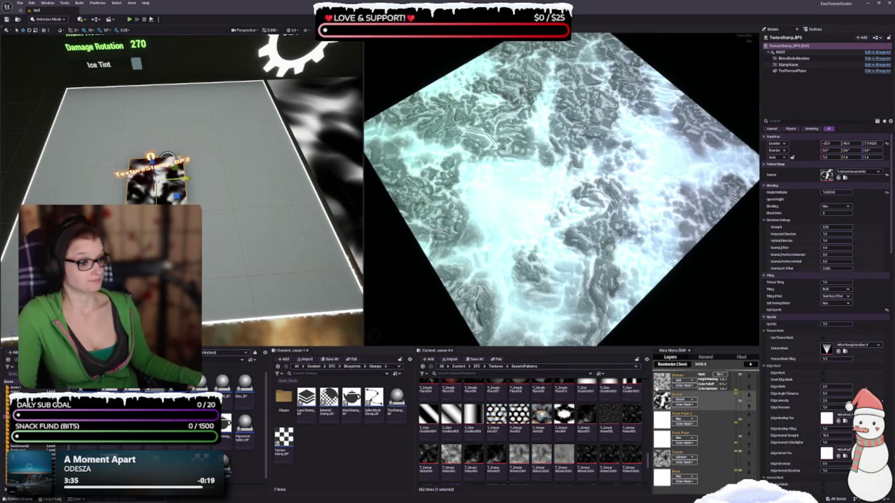
# - Reselect TextureStamp_BP3 and assign a Voronoi noise texture to its Texture slot
pyautogui.press('Escape')
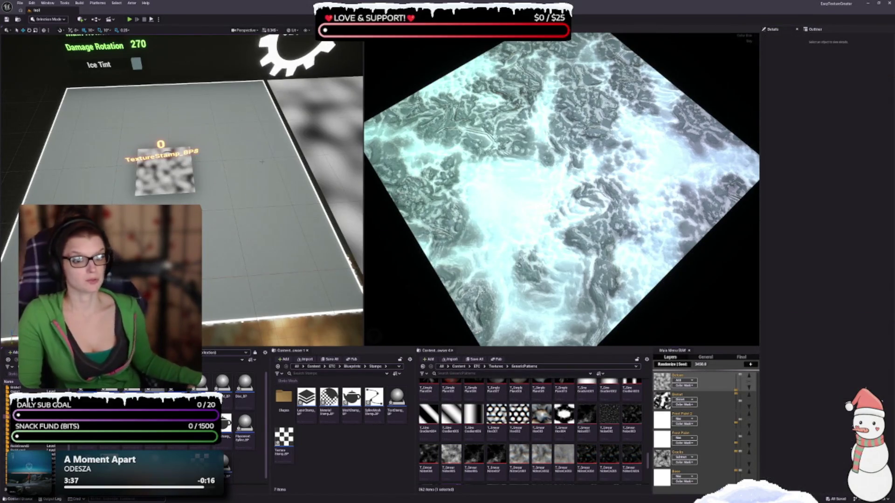
pyautogui.hotkey('ctrl', 'z')
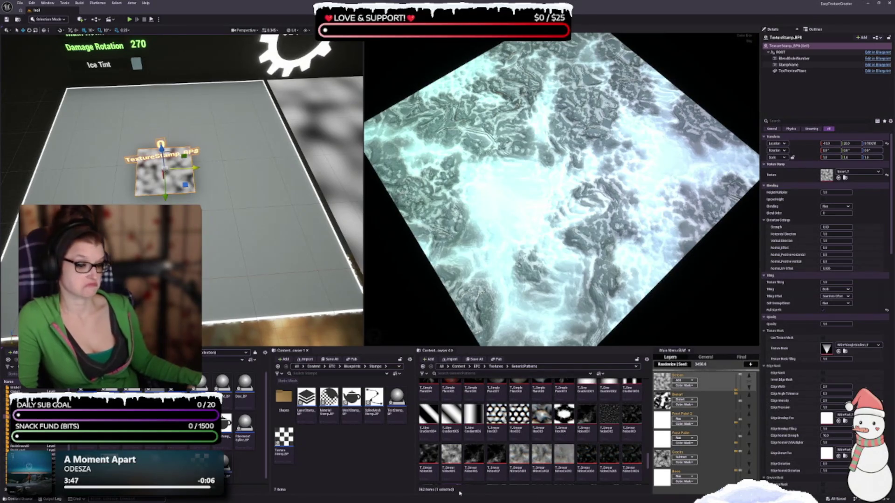
pyautogui.scroll(1, 556, 438)
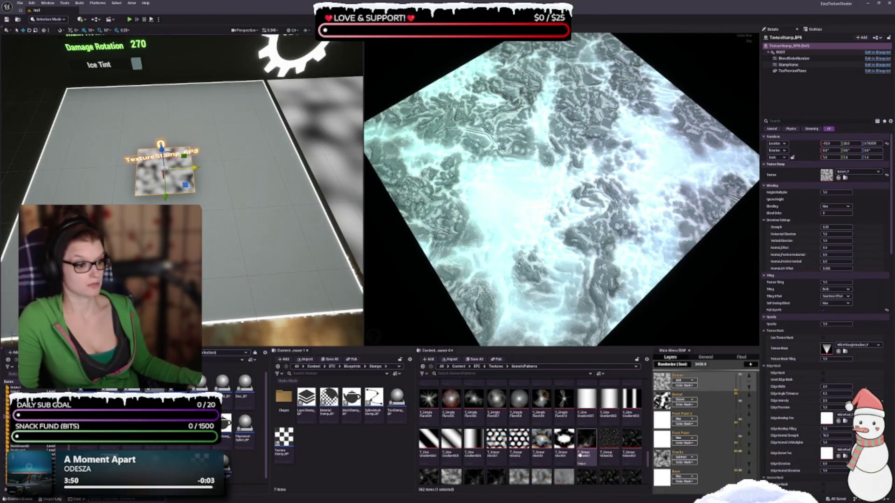
pyautogui.scroll(-1, 582, 443)
pyautogui.scroll(-2, 582, 443)
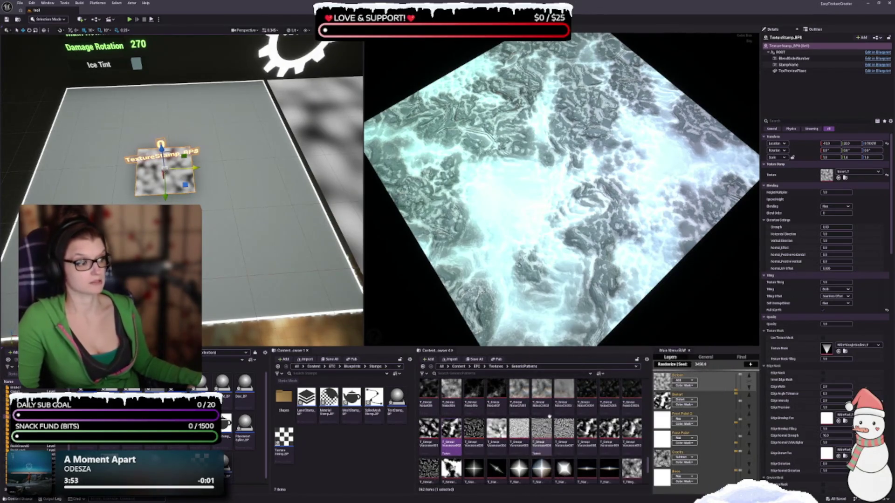
pyautogui.scroll(-1, 465, 411)
pyautogui.scroll(-1, 464, 411)
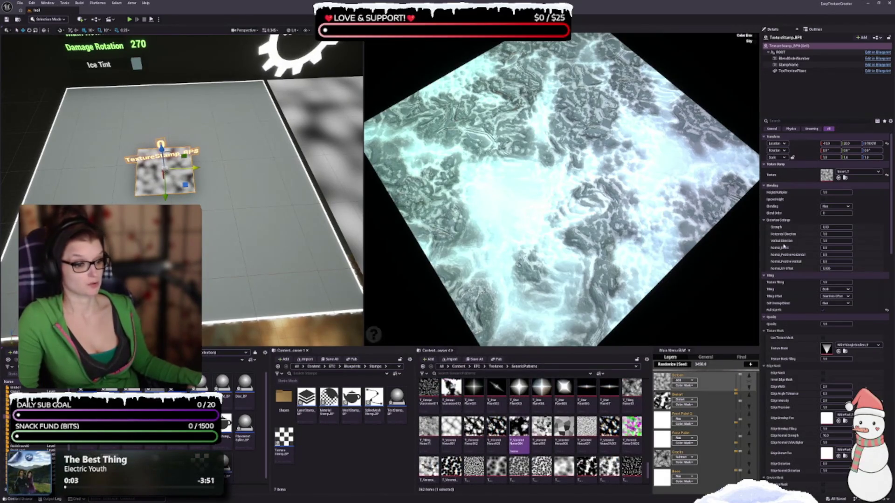
pyautogui.click(839, 178)
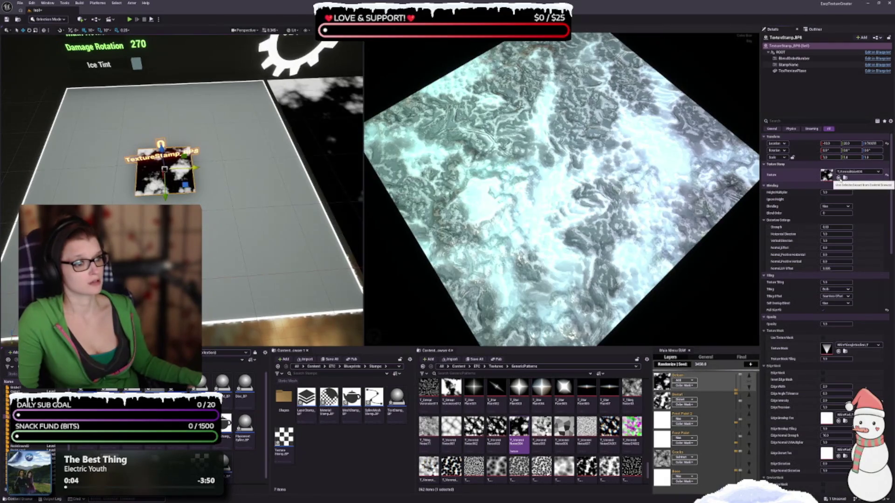
# - Orbit the preview and undo the Voronoi texture so the stamp keeps Noise1_T
pyautogui.moveTo(657, 195)
pyautogui.mouseDown()
pyautogui.moveTo(657, 230)
pyautogui.moveTo(651, 184)
pyautogui.mouseUp()
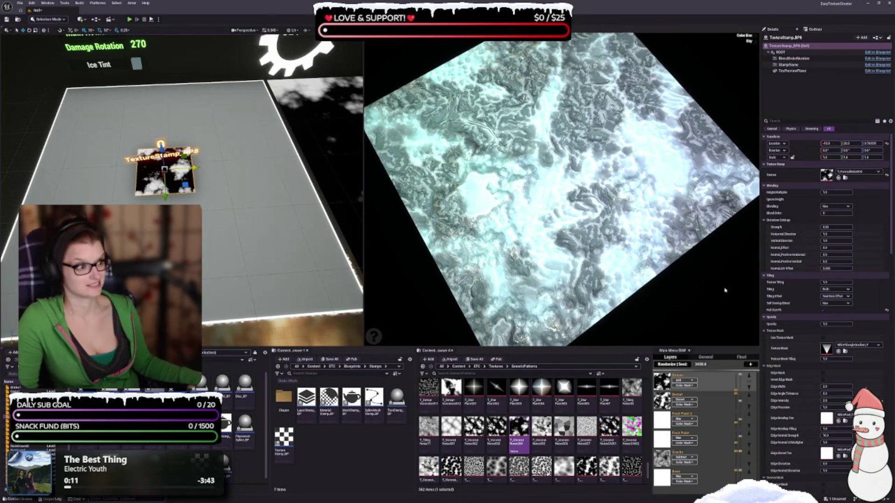
pyautogui.hotkey('ctrl', 'z')
pyautogui.moveTo(724, 291)
pyautogui.mouseDown()
pyautogui.moveTo(661, 270)
pyautogui.moveTo(611, 281)
pyautogui.mouseUp()
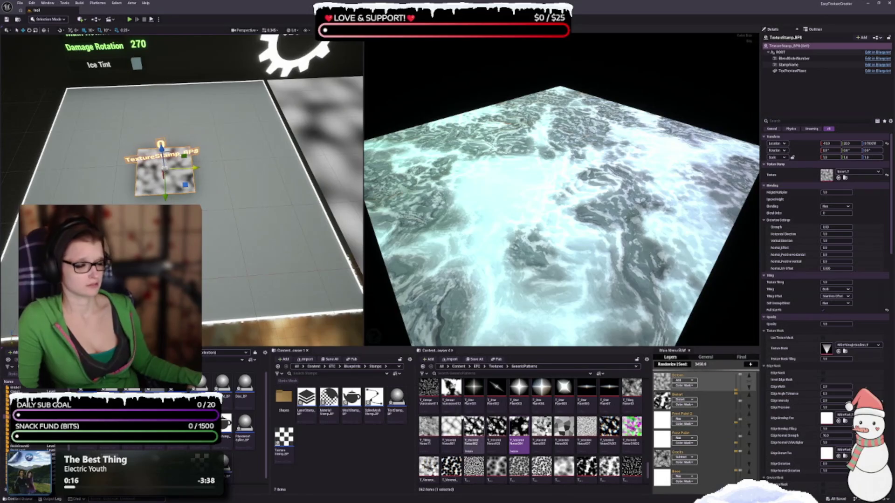
pyautogui.scroll(-1, 483, 440)
pyautogui.scroll(-1, 482, 440)
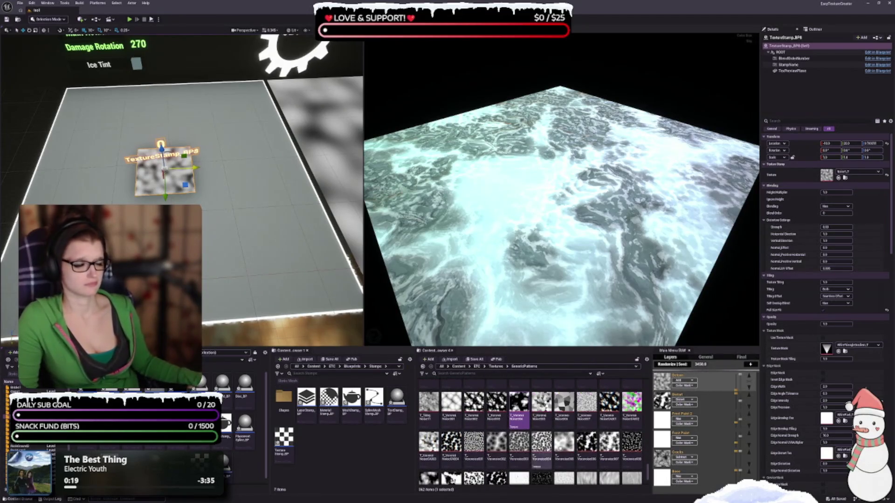
pyautogui.scroll(-2, 506, 448)
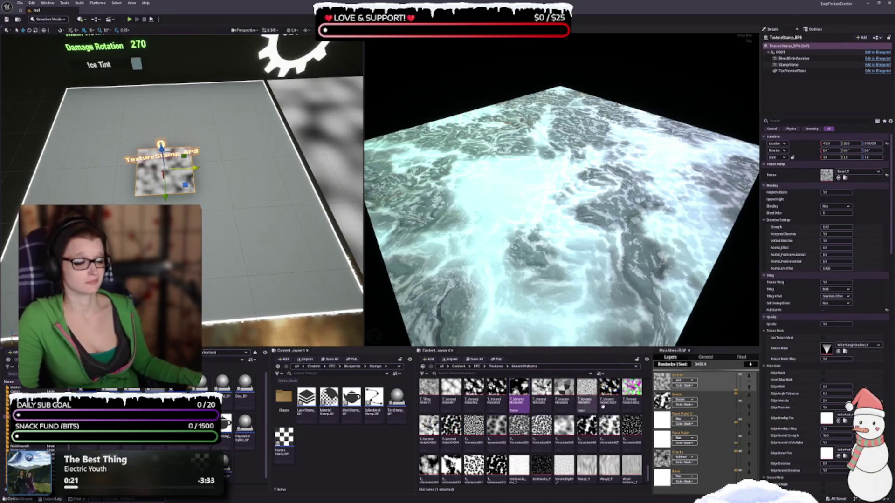
pyautogui.scroll(-2, 484, 458)
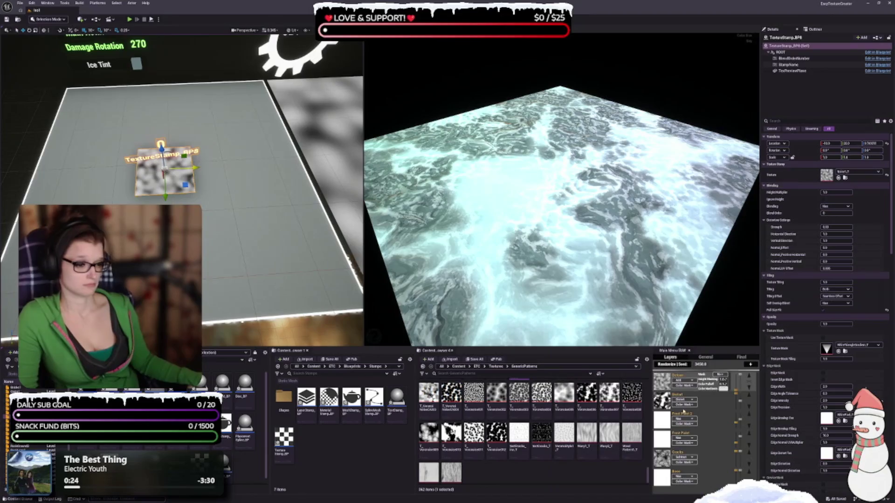
pyautogui.scroll(15, 475, 438)
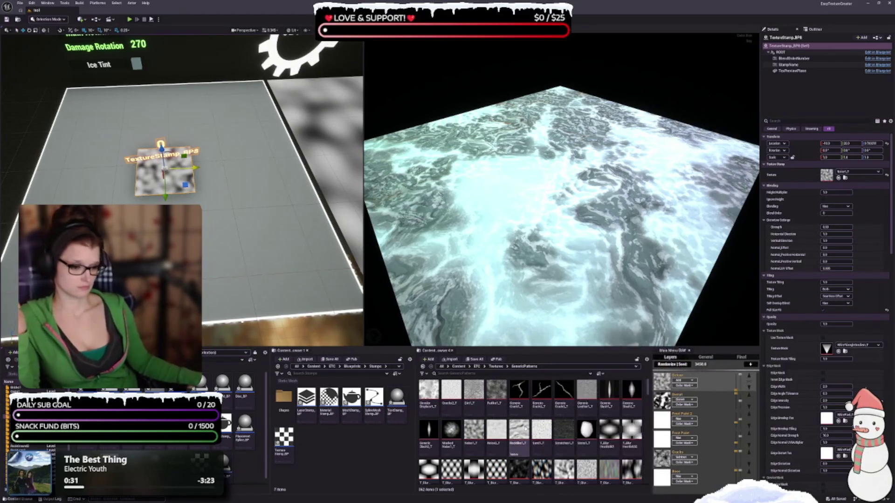
# - Try Generic Displace1_T, Dirt1_T and Noise2_T on the stamp, settling on Heddle1_T
pyautogui.click(428, 393)
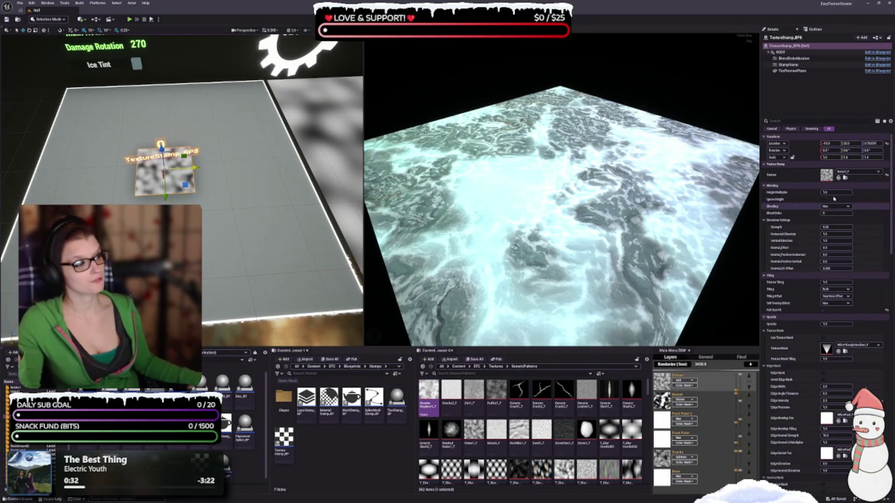
pyautogui.click(838, 178)
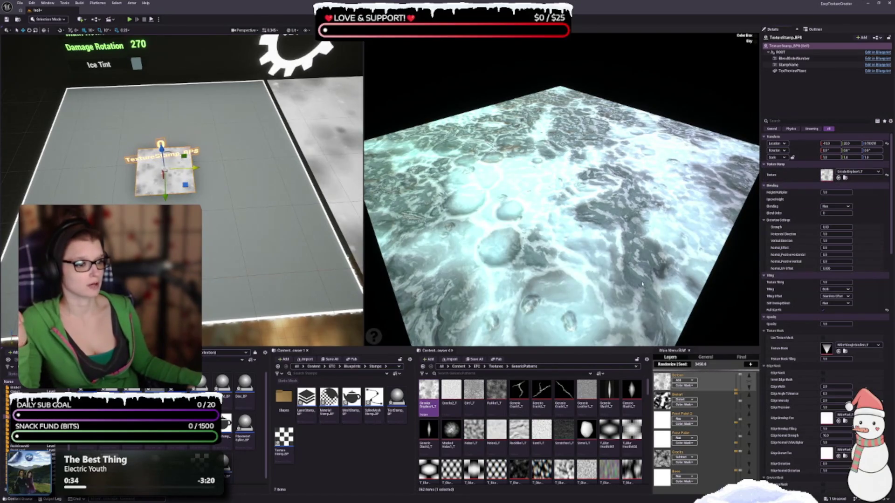
pyautogui.click(474, 391)
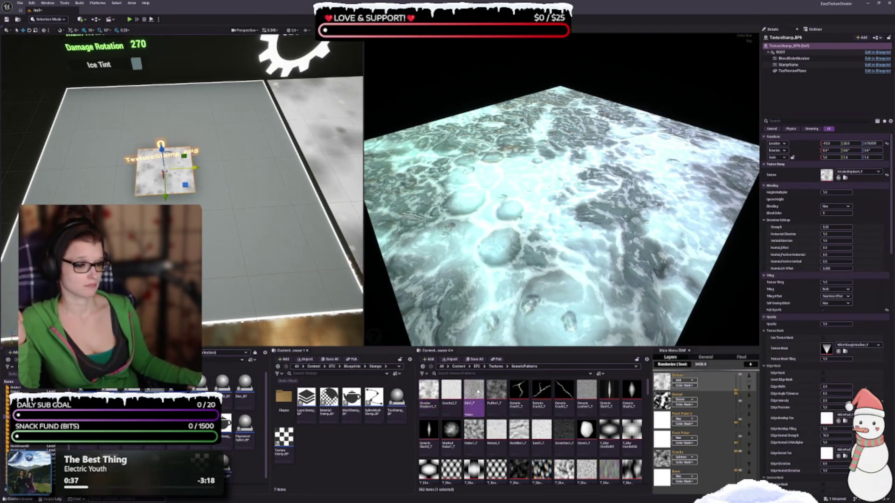
pyautogui.click(838, 178)
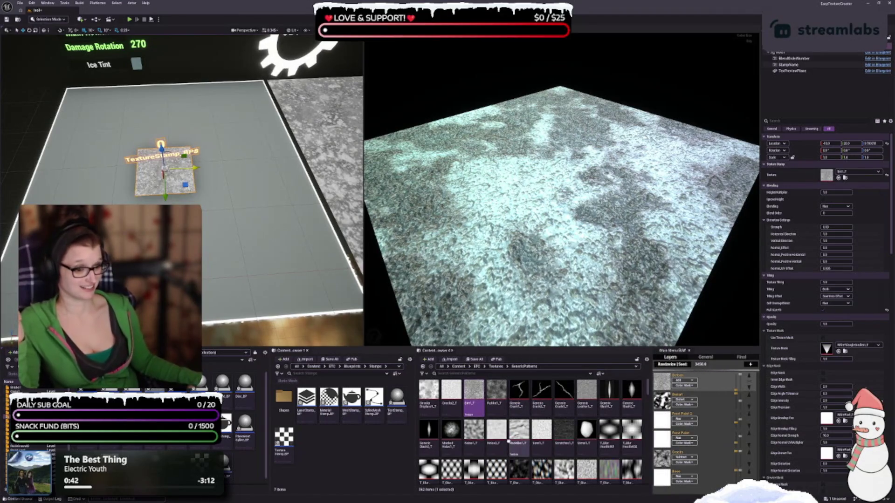
pyautogui.click(496, 431)
pyautogui.click(838, 178)
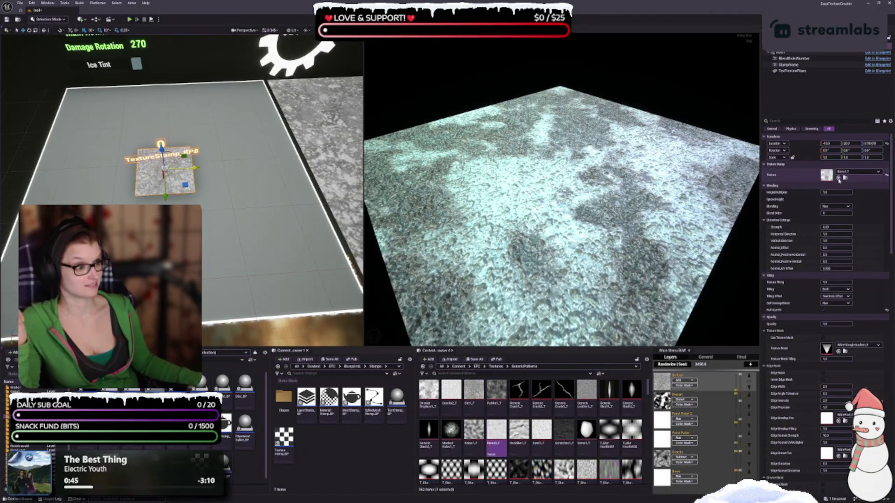
pyautogui.moveTo(594, 233)
pyautogui.mouseDown()
pyautogui.moveTo(593, 270)
pyautogui.moveTo(594, 210)
pyautogui.mouseUp()
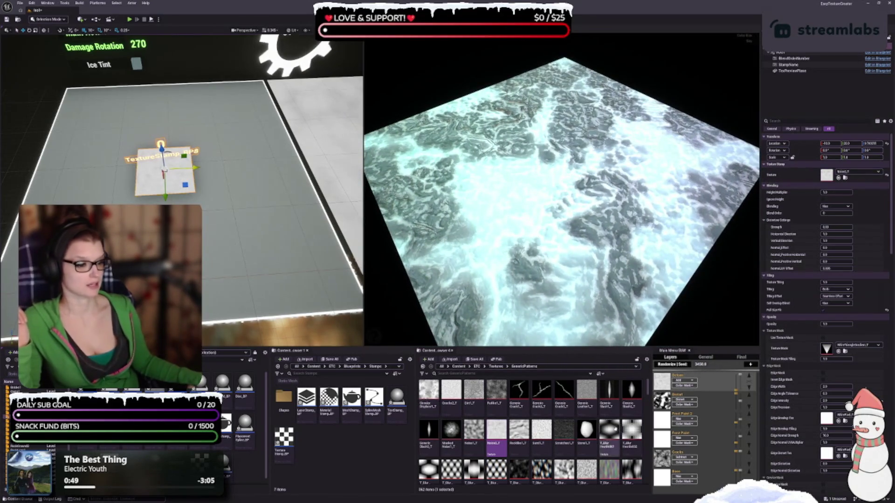
pyautogui.click(518, 431)
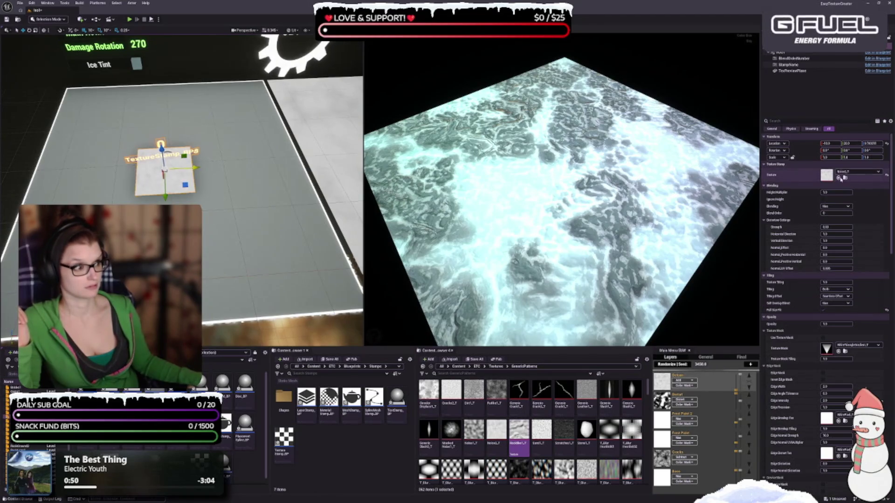
pyautogui.click(838, 178)
pyautogui.moveTo(671, 200); pyautogui.dragTo(669, 247)
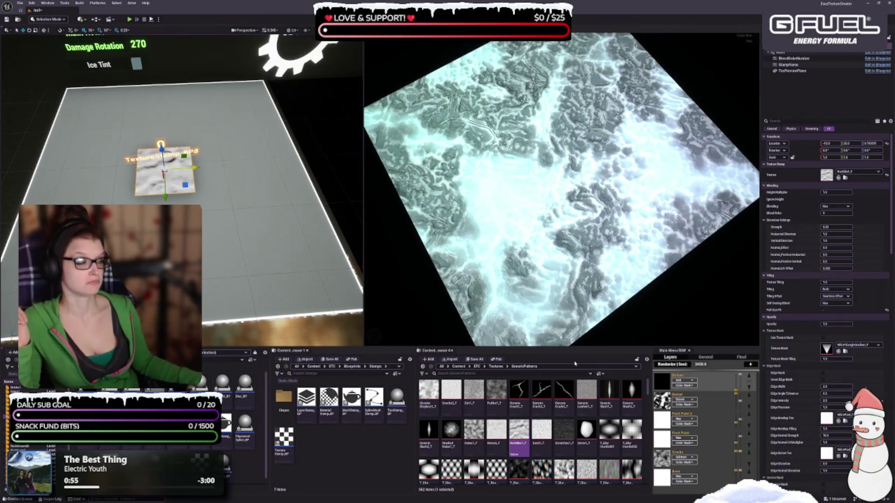
# - Orbit the preview camera to view the frosty ice texture plane from another angle
pyautogui.scroll(-1, 570, 410)
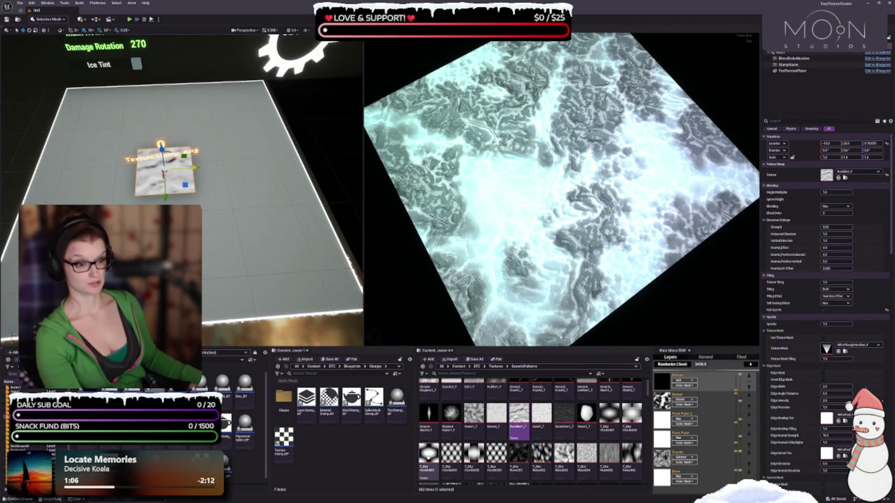
pyautogui.rightClick(428, 454)
pyautogui.click(305, 495)
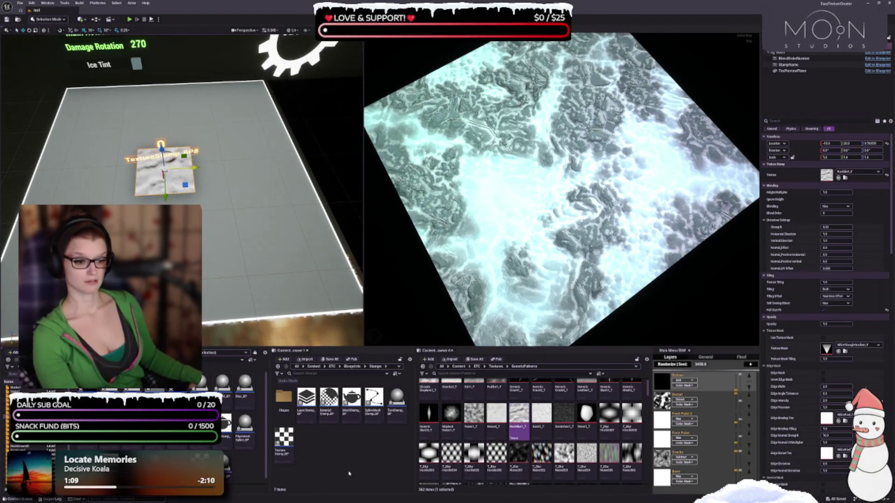
pyautogui.scroll(-2, 563, 389)
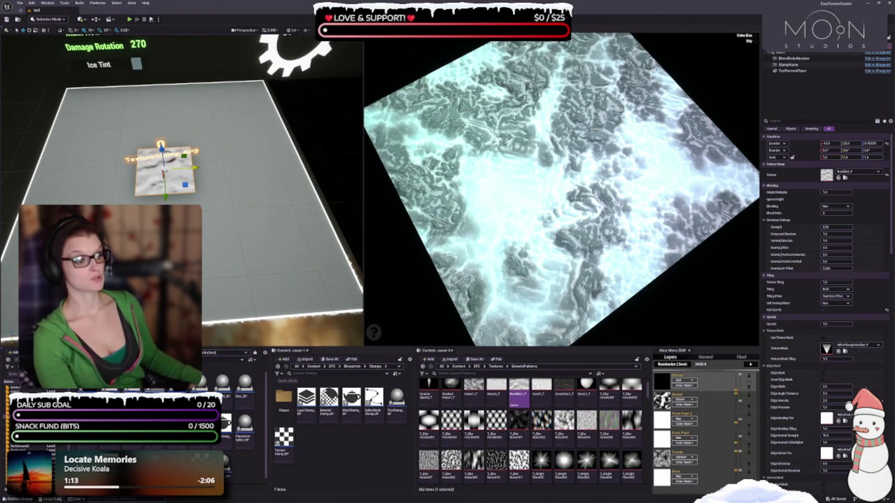
pyautogui.moveTo(629, 270)
pyautogui.mouseDown()
pyautogui.moveTo(645, 280)
pyautogui.moveTo(642, 212)
pyautogui.mouseUp()
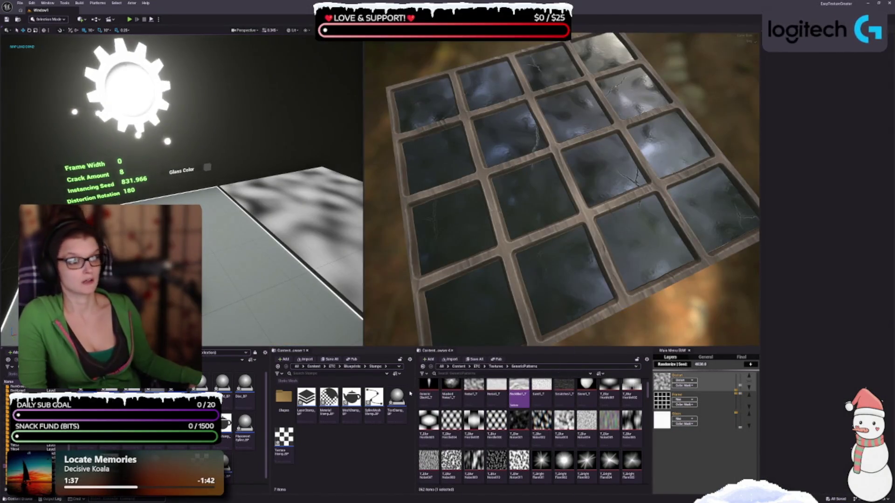
# - Orbit low over the 4x4 wooden-framed cracked glass grid and zoom out
pyautogui.moveTo(351, 409)
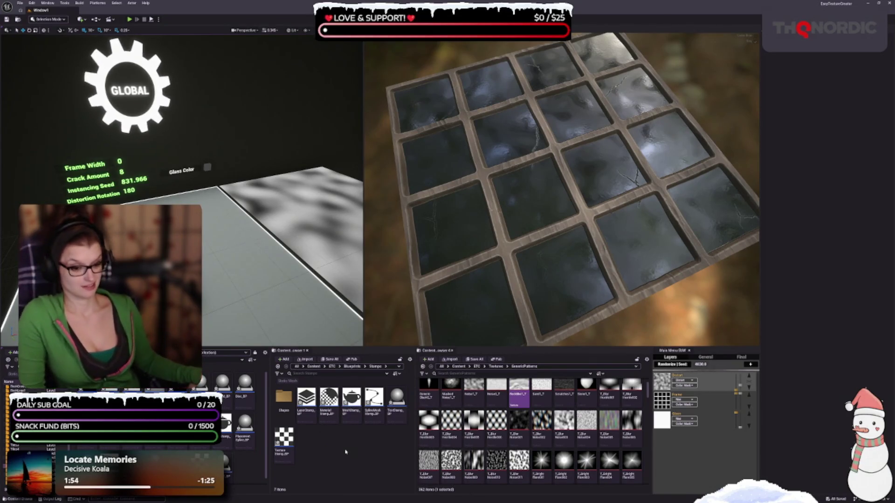
pyautogui.moveTo(593, 256)
pyautogui.mouseDown()
pyautogui.moveTo(565, 265)
pyautogui.moveTo(590, 269)
pyautogui.moveTo(578, 290)
pyautogui.mouseUp()
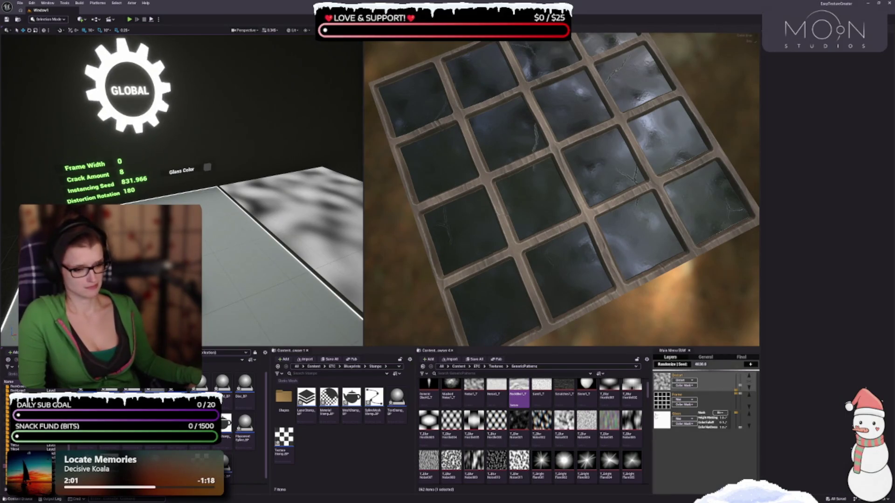
pyautogui.moveTo(669, 427)
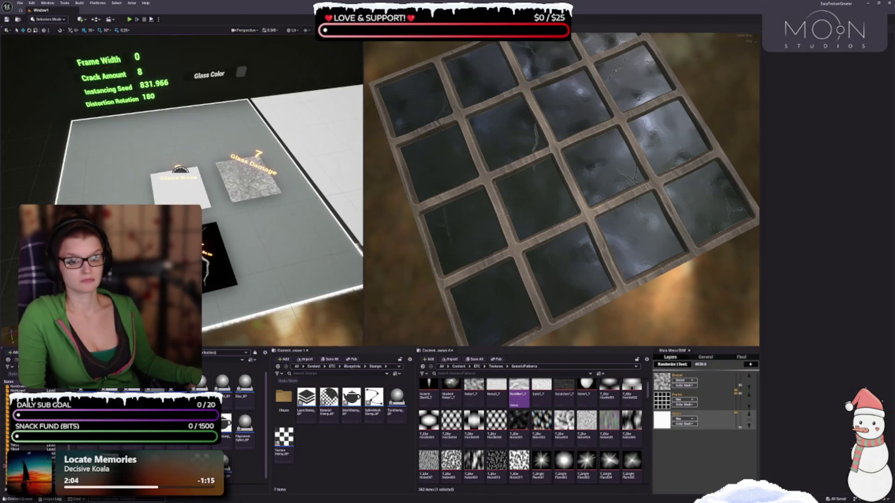
pyautogui.moveTo(507, 154); pyautogui.dragTo(523, 190)
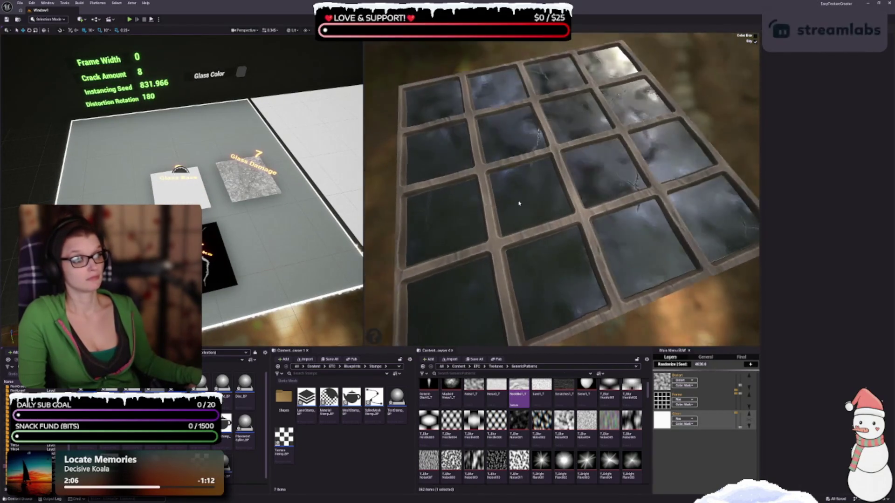
pyautogui.moveTo(676, 384)
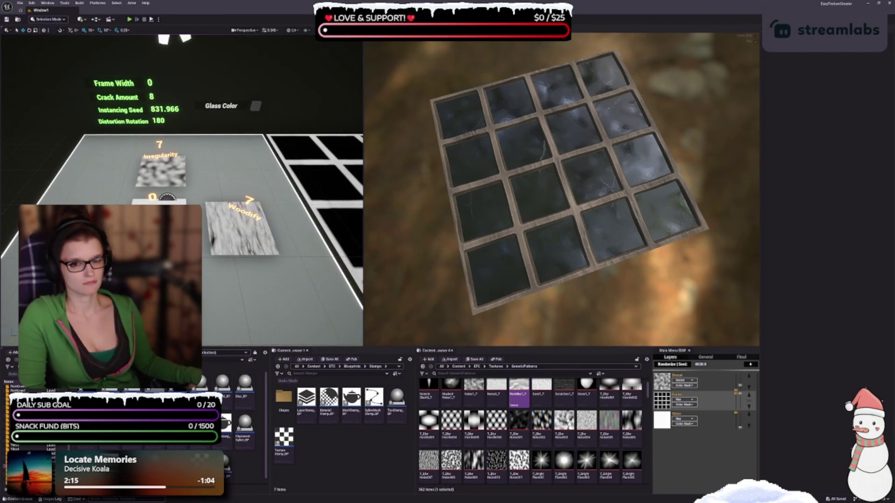
pyautogui.scroll(-2, 636, 205)
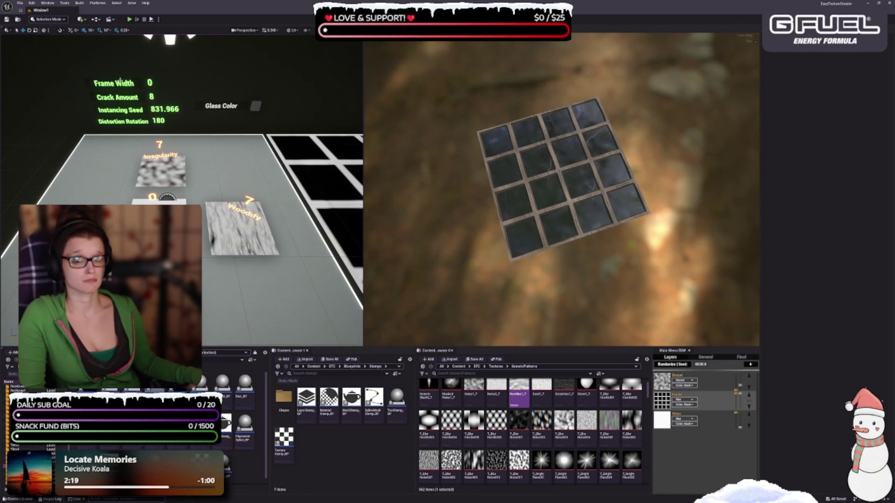
# - Re-randomize the glass window until Crack Amount 7 and Distortion Rotation 90, then select the Glass layer
pyautogui.click(120, 82)
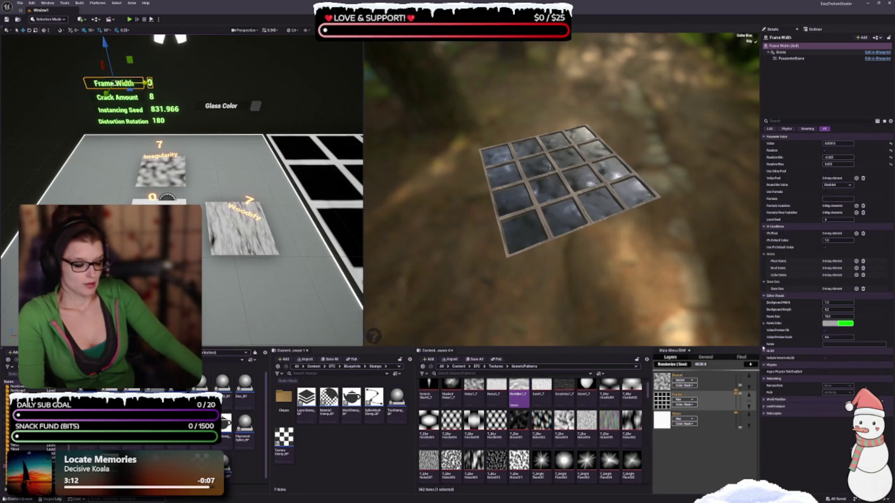
pyautogui.click(671, 365)
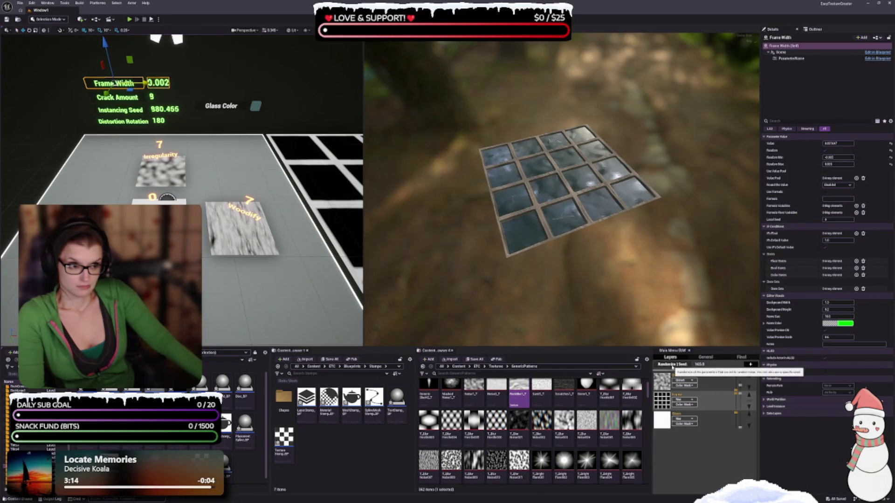
pyautogui.click(671, 365)
pyautogui.click(671, 365)
pyautogui.click(671, 365)
pyautogui.click(672, 365)
pyautogui.click(671, 365)
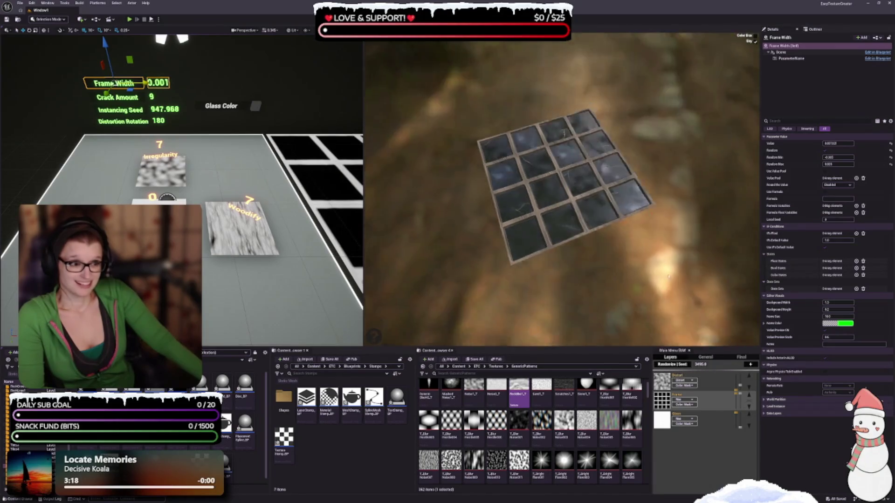
pyautogui.click(678, 366)
pyautogui.click(679, 367)
pyautogui.click(679, 368)
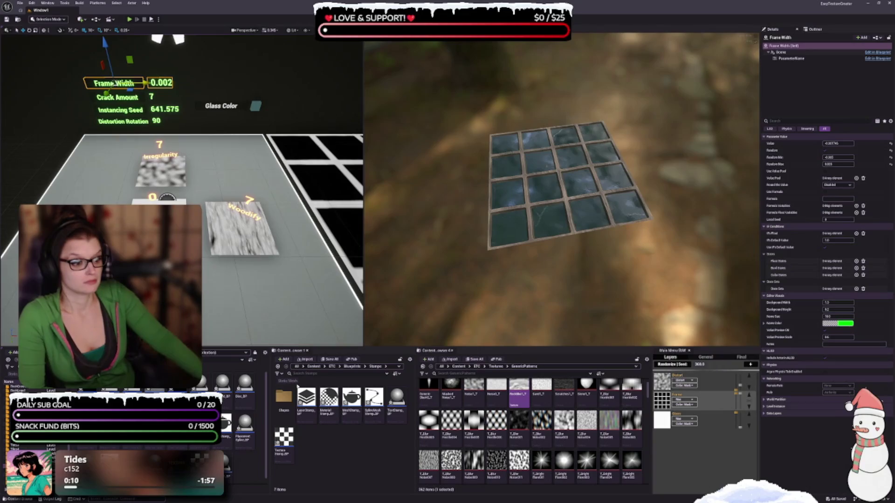
pyautogui.click(665, 425)
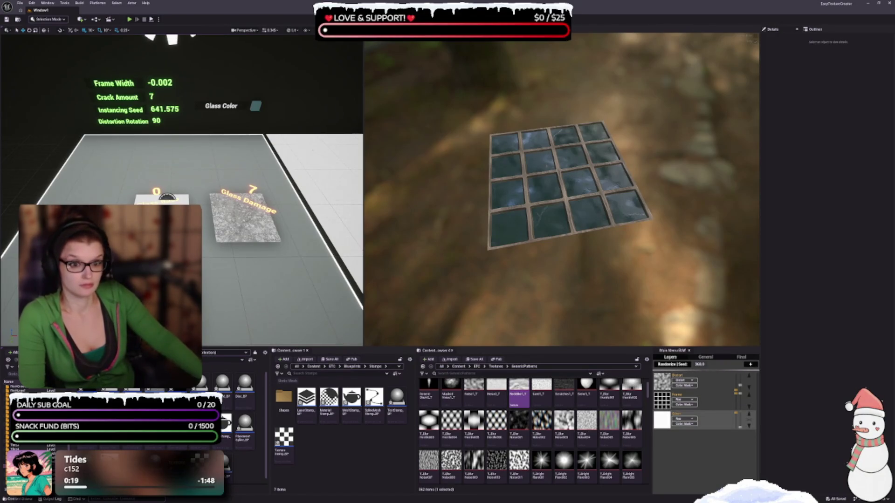
# - Select the Glass Base stamp, then the Frame layer's Cutout stamp
pyautogui.click(662, 419)
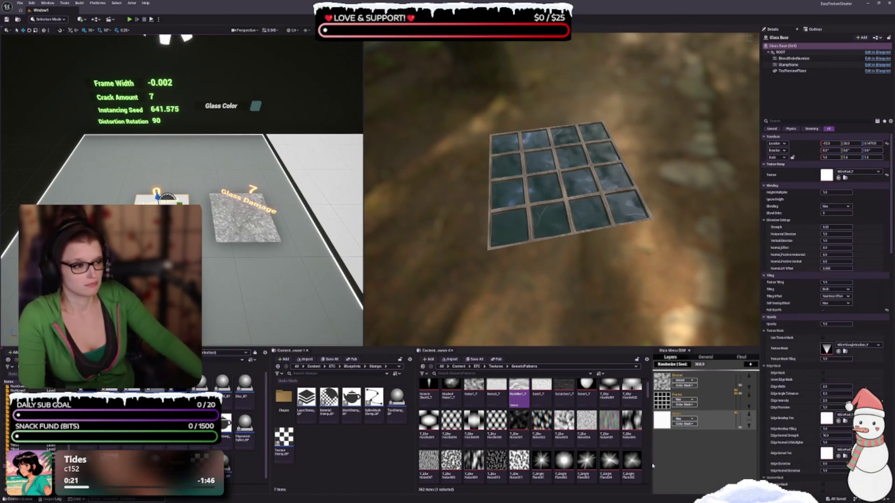
pyautogui.click(662, 406)
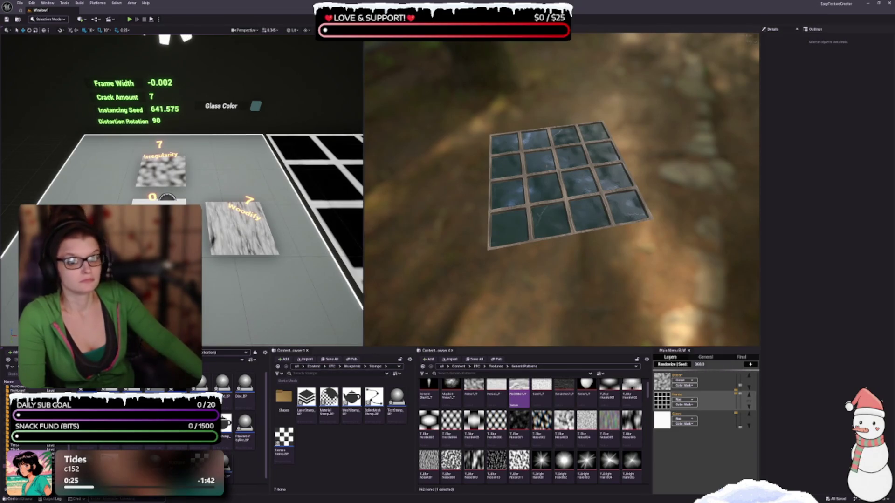
pyautogui.click(661, 400)
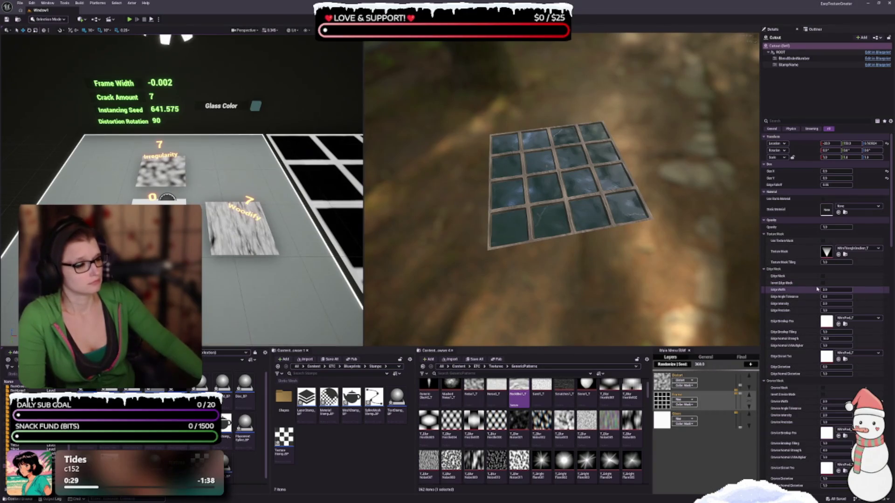
# - Expand Instancing Float Index [0] and [1] under the Cutout's Parameterization settings
pyautogui.scroll(-5, 811, 326)
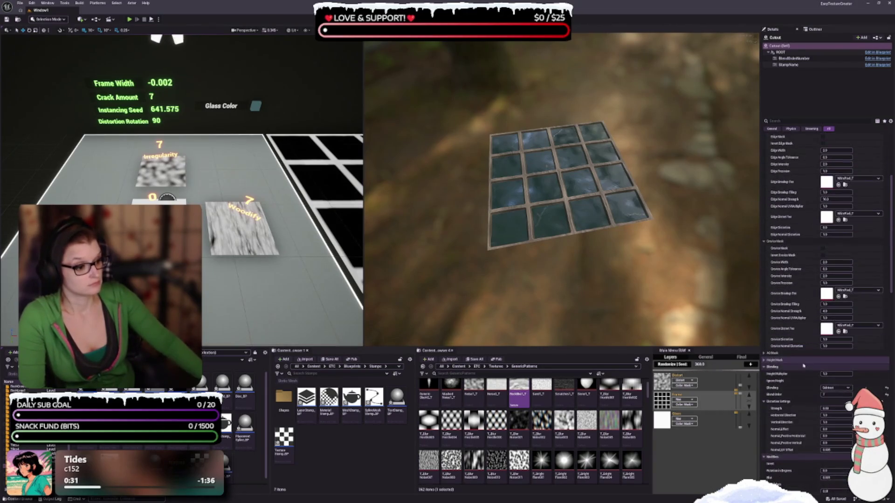
pyautogui.scroll(-2, 819, 366)
pyautogui.scroll(-10, 819, 367)
pyautogui.scroll(-2, 809, 325)
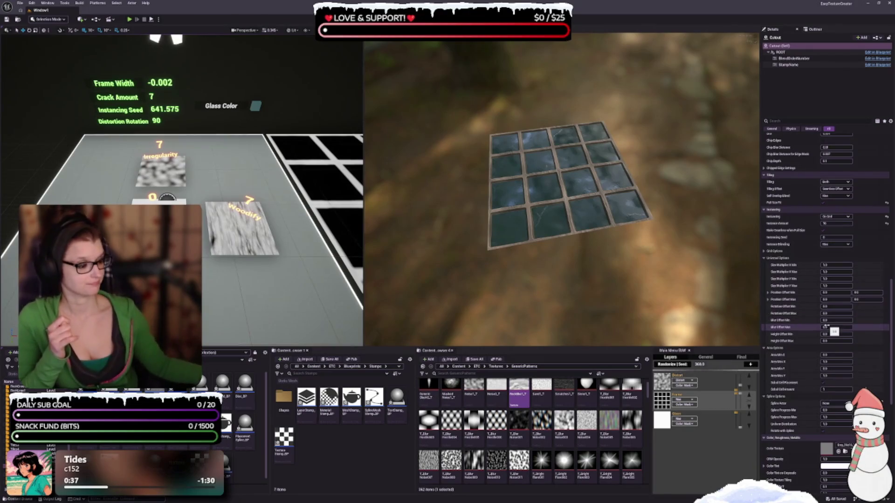
pyautogui.scroll(-1, 832, 366)
pyautogui.scroll(-10, 832, 366)
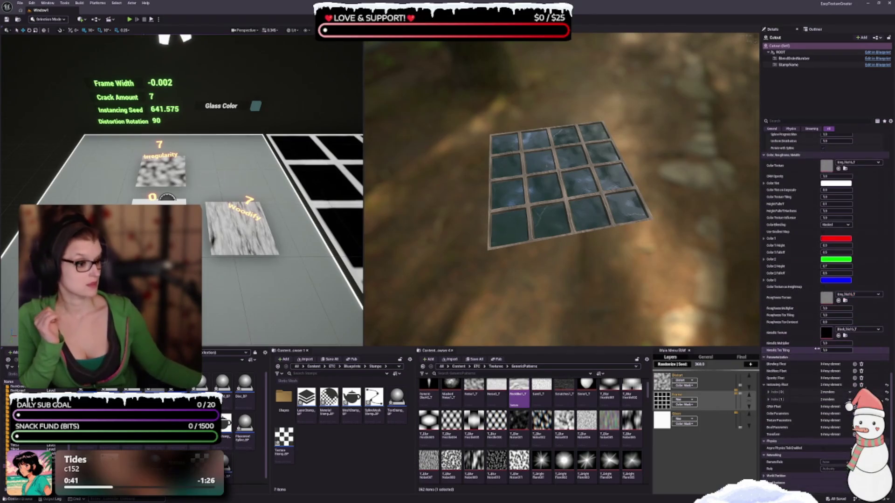
pyautogui.click(767, 392)
pyautogui.click(767, 412)
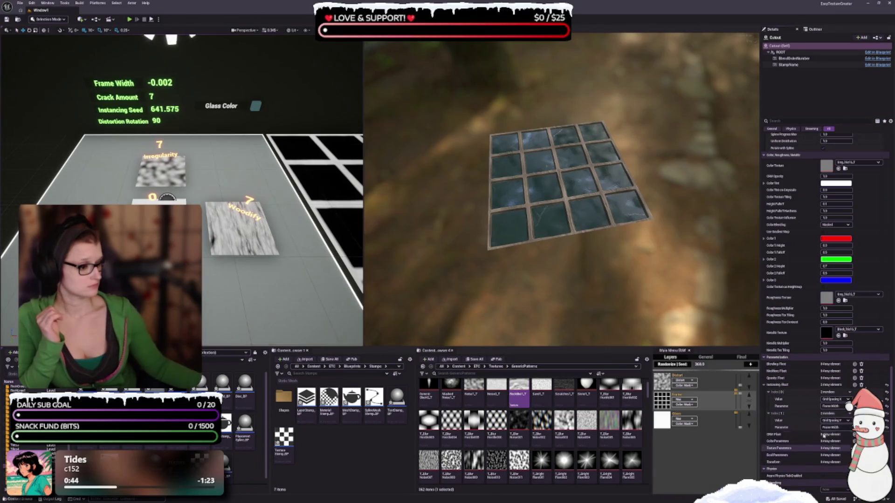
pyautogui.scroll(-2, 814, 438)
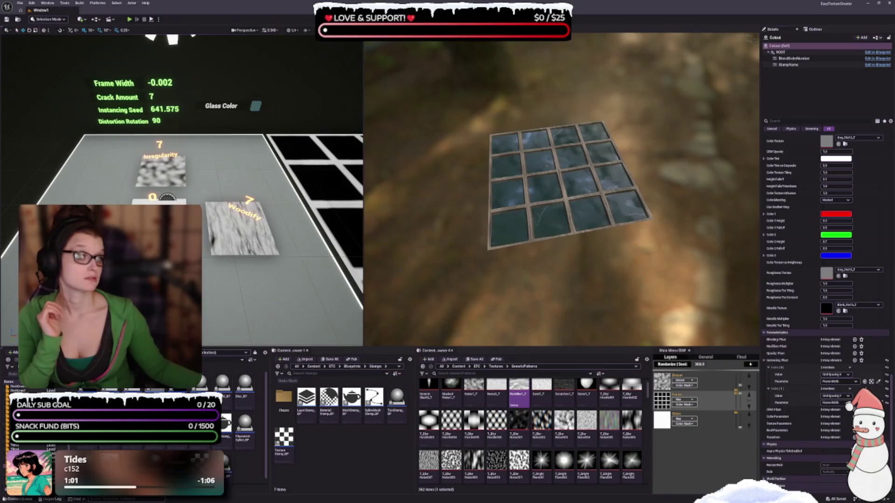
pyautogui.scroll(-1, 776, 286)
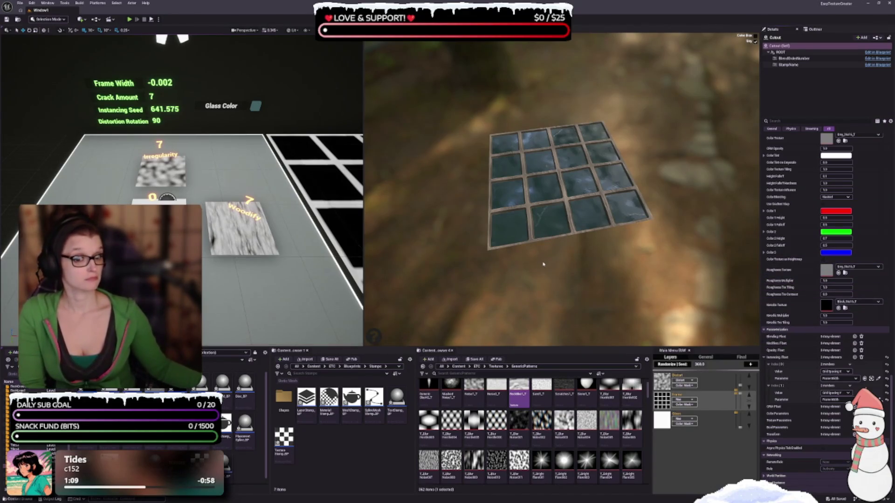
pyautogui.scroll(1, 841, 443)
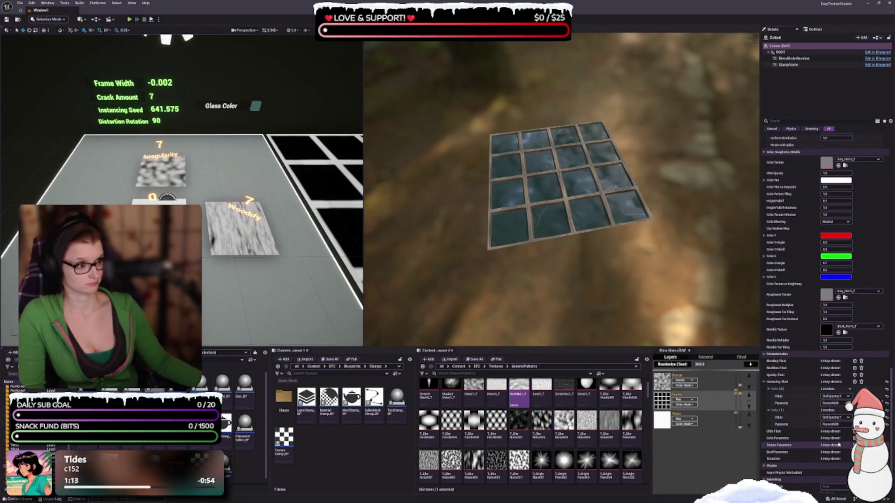
pyautogui.scroll(5, 790, 366)
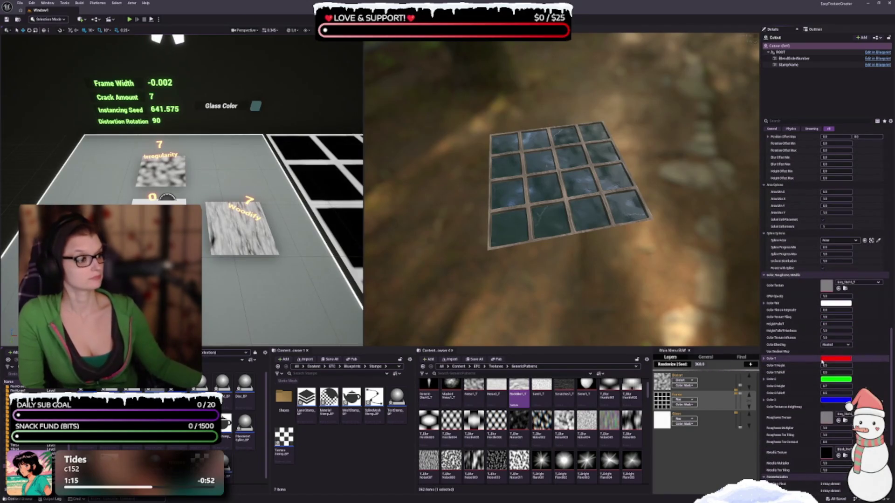
pyautogui.scroll(4, 839, 370)
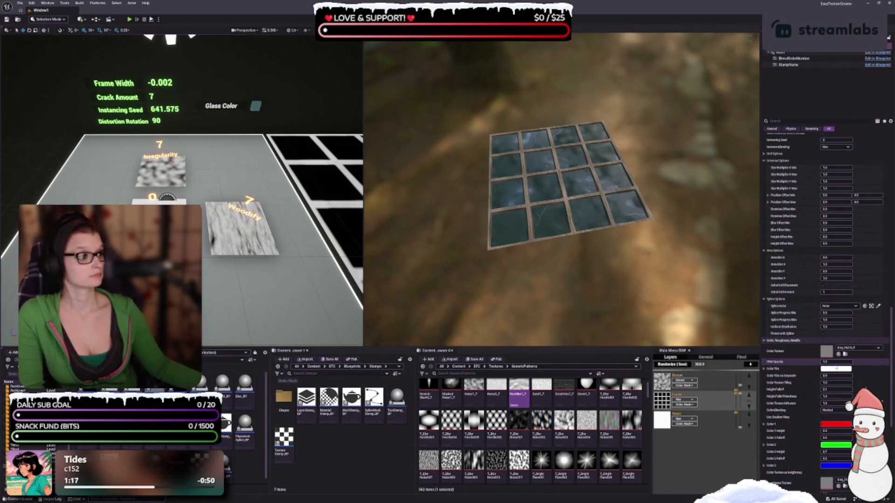
pyautogui.scroll(2, 827, 369)
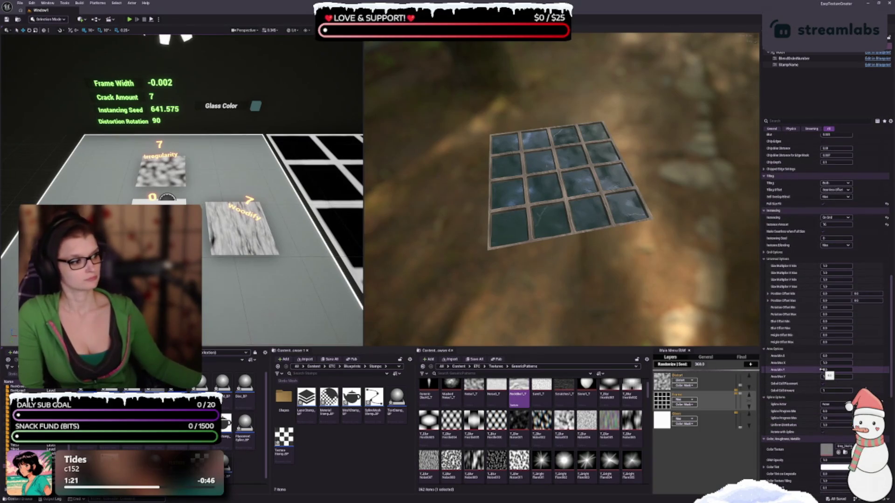
# - Try Instance Amount 25 and 4, then commit 16 to restore the 4x4 pane grid
pyautogui.click(843, 224)
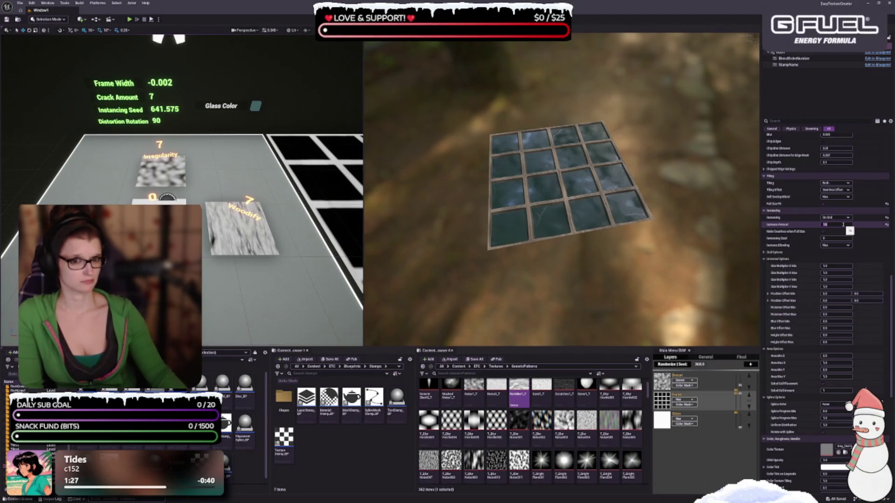
pyautogui.write('25')
pyautogui.press('Return')
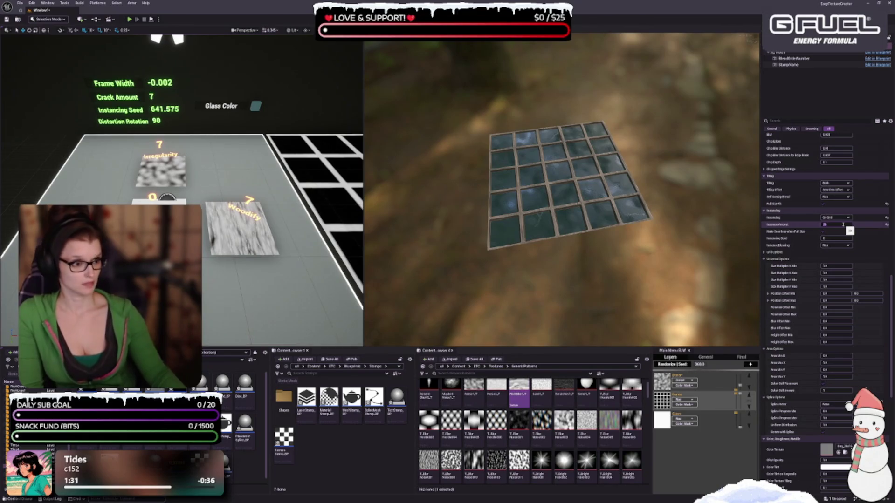
pyautogui.write('4')
pyautogui.press('Return')
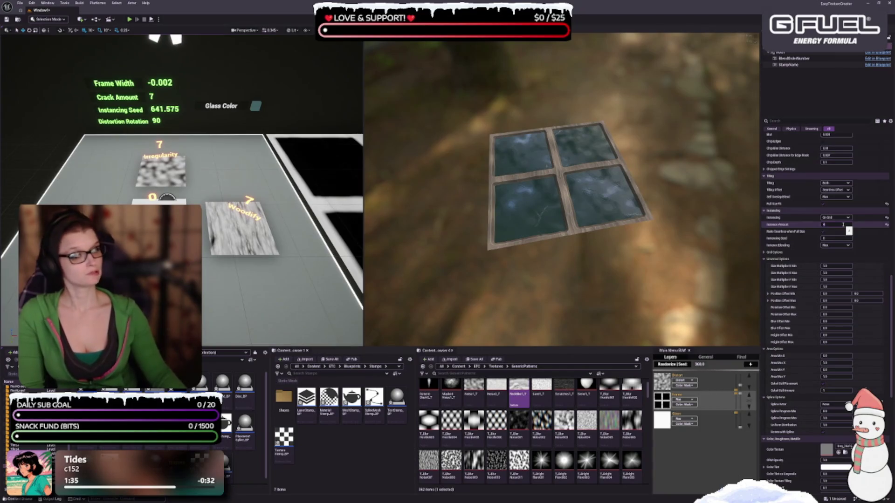
pyautogui.write('16')
pyautogui.press('Return')
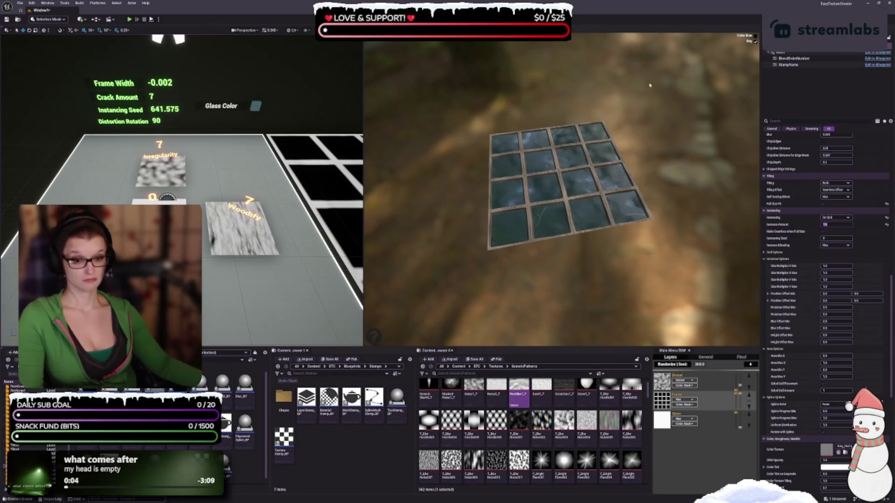
pyautogui.click(561, 268)
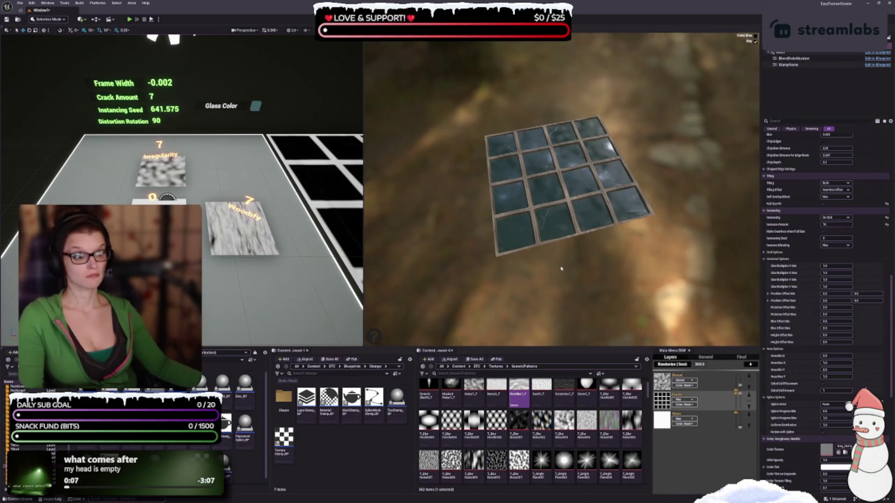
pyautogui.moveTo(431, 421)
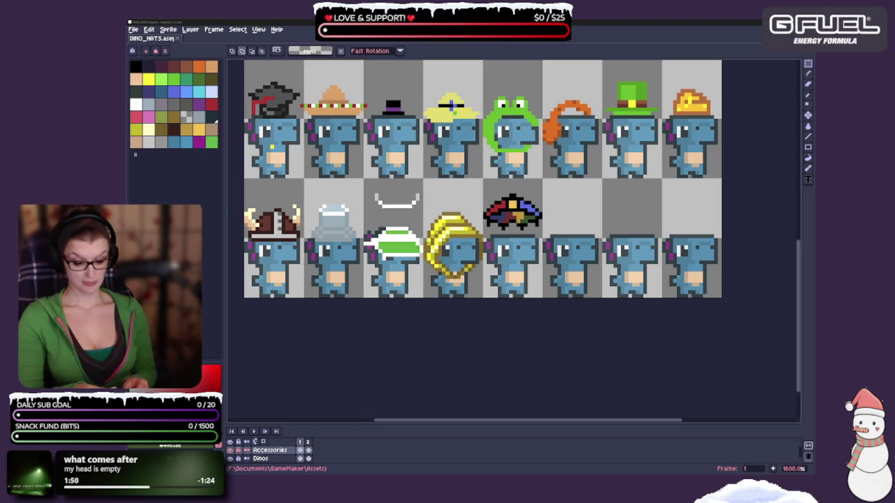
# - Leave the DINO_HATS sprite sheet and return to the Unreal Engine editor with Alt+Tab
pyautogui.hotkey('alt', 'Tab')
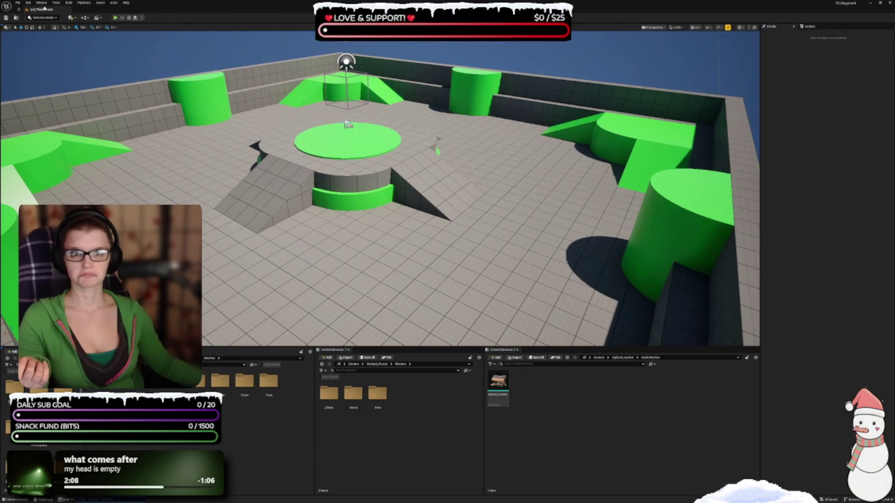
# - Change the Active Theme from Dark to Purple in Editor Preferences > Appearance
pyautogui.click(28, 3)
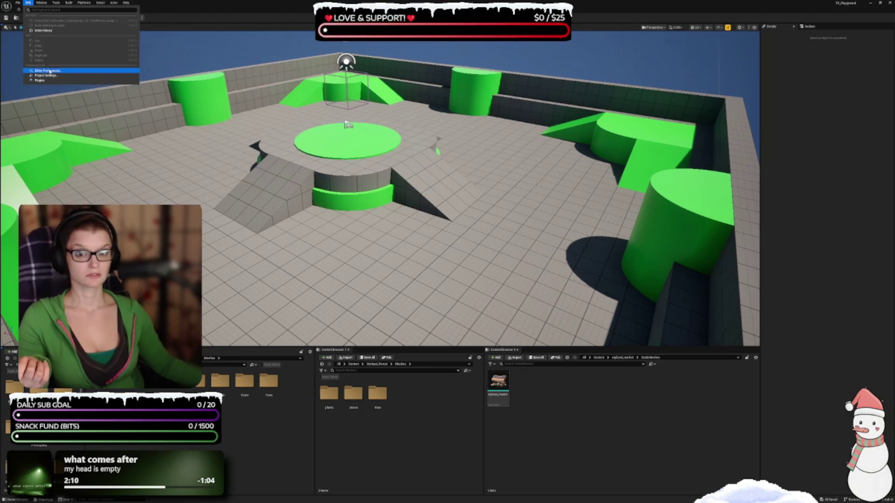
pyautogui.click(519, 67)
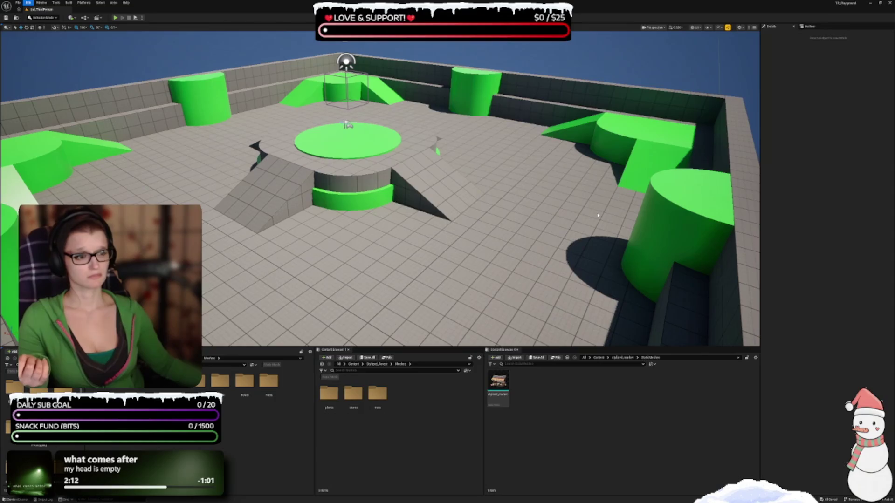
pyautogui.click(528, 136)
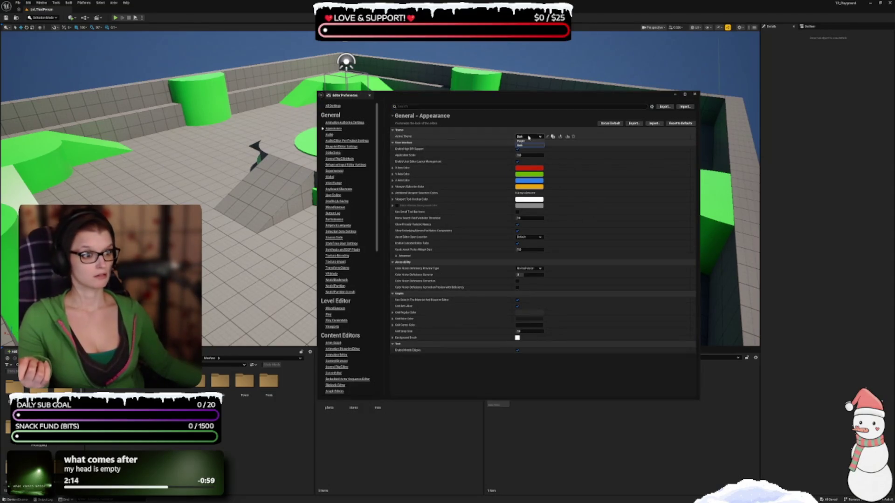
pyautogui.click(528, 143)
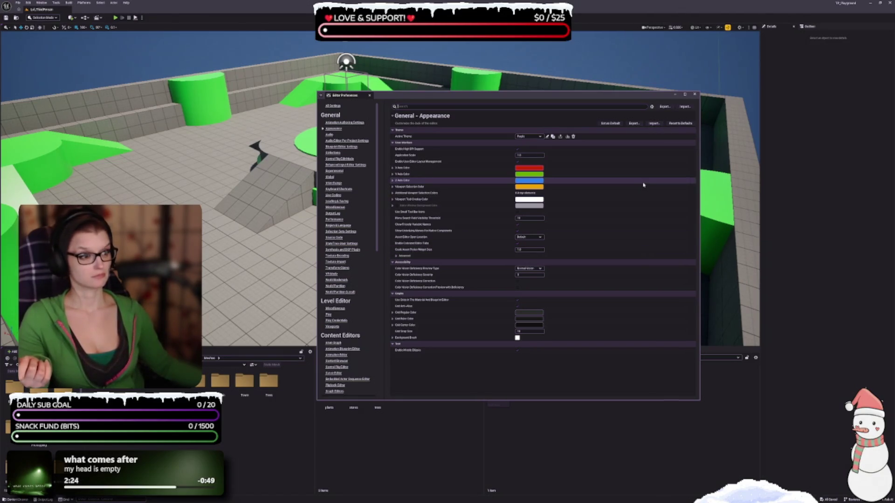
pyautogui.click(694, 94)
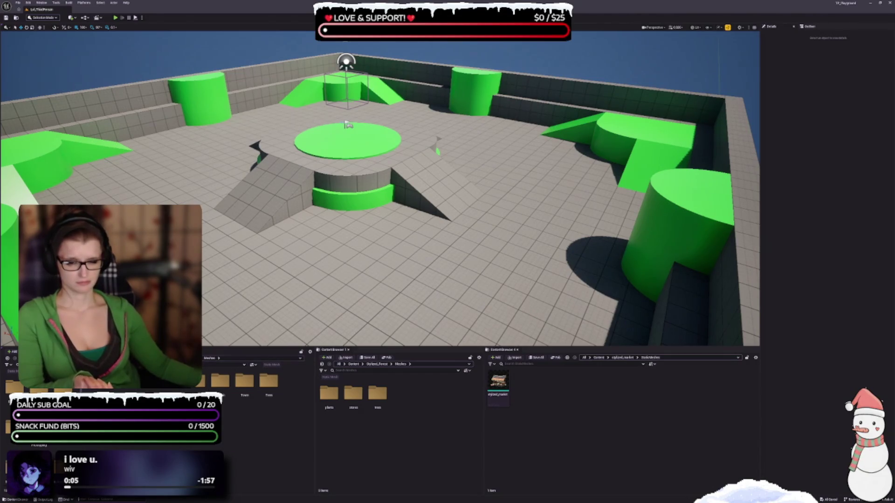
# - Load the Lvl_Playground level from the Content > Maps folder
pyautogui.click(193, 358)
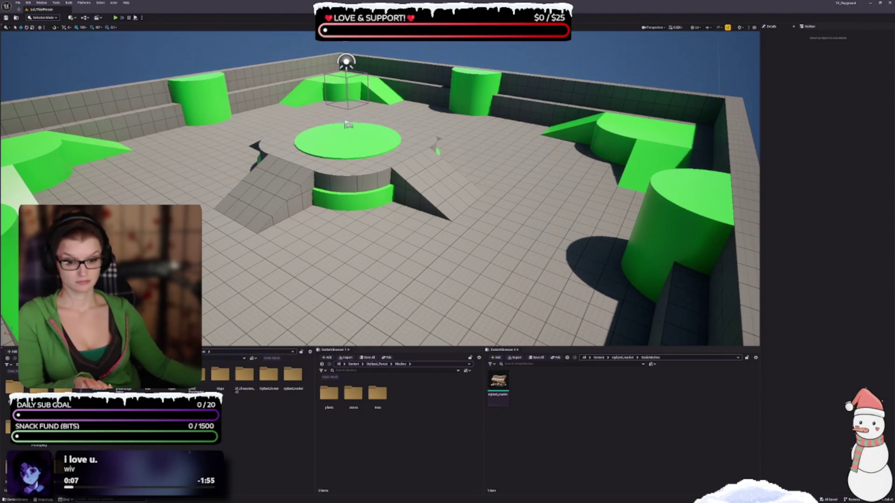
pyautogui.doubleClick(220, 374)
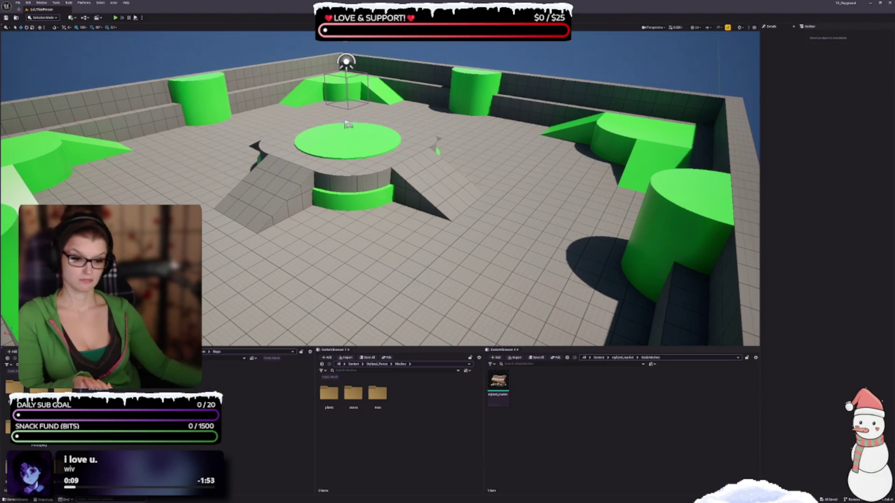
pyautogui.press('Return')
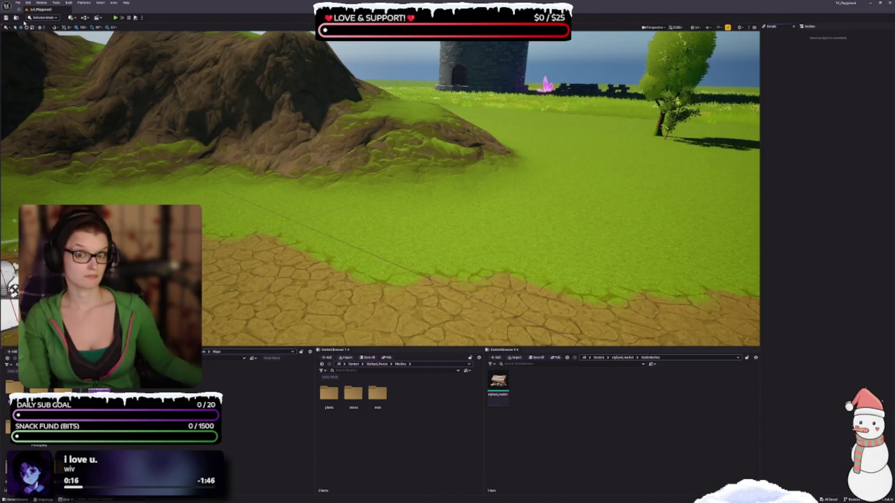
# - Check the Project Settings window, then close it
pyautogui.click(29, 2)
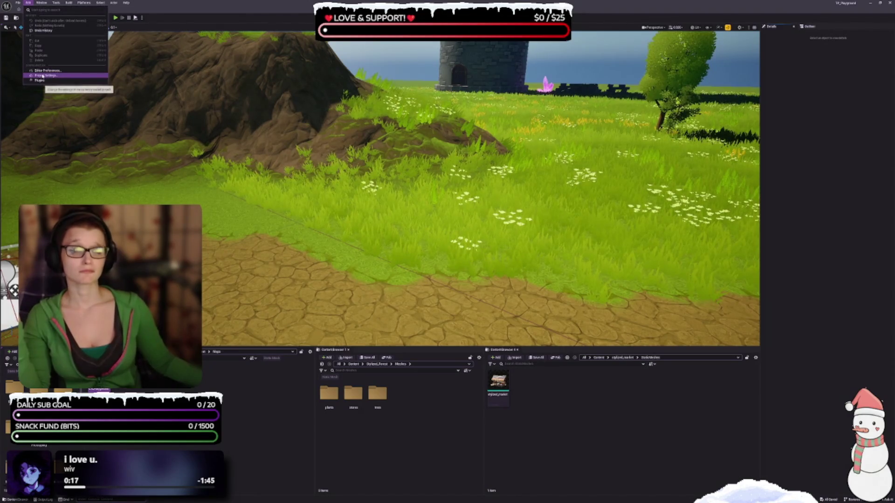
pyautogui.click(43, 75)
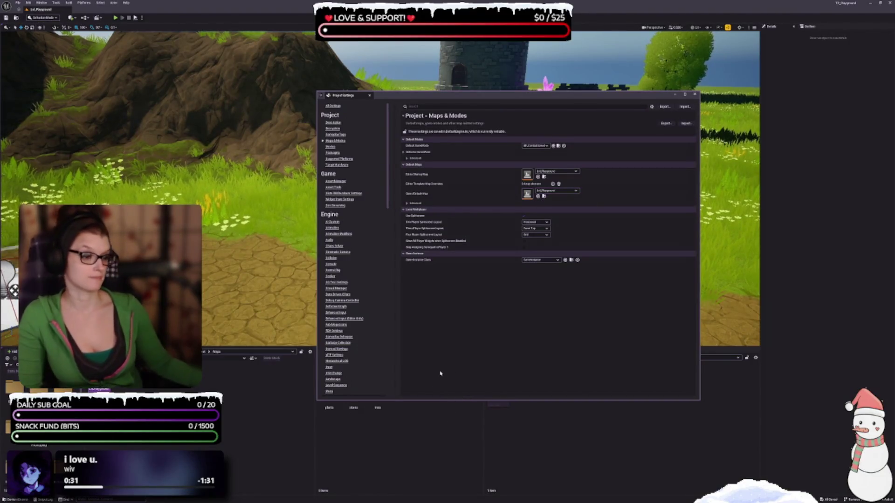
pyautogui.hotkey('alt', 'F4')
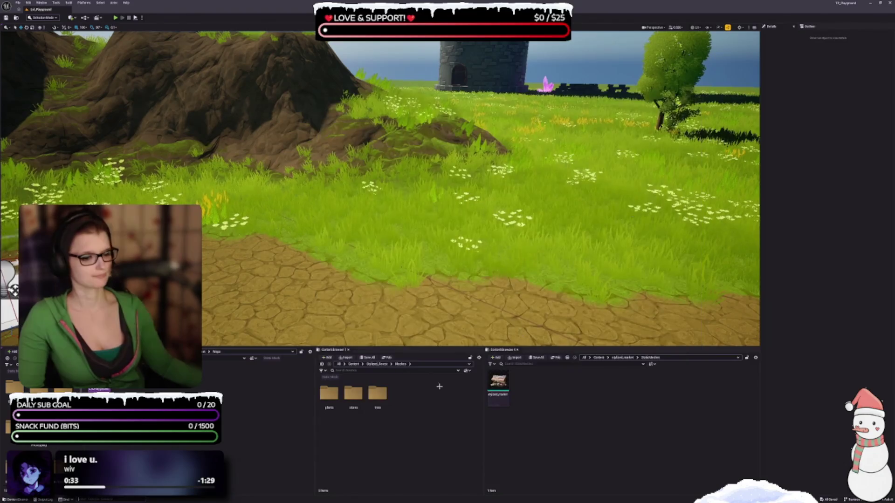
# - Browse the Content Browser into DreamscapeSeries > DreamscapeTower
pyautogui.click(202, 353)
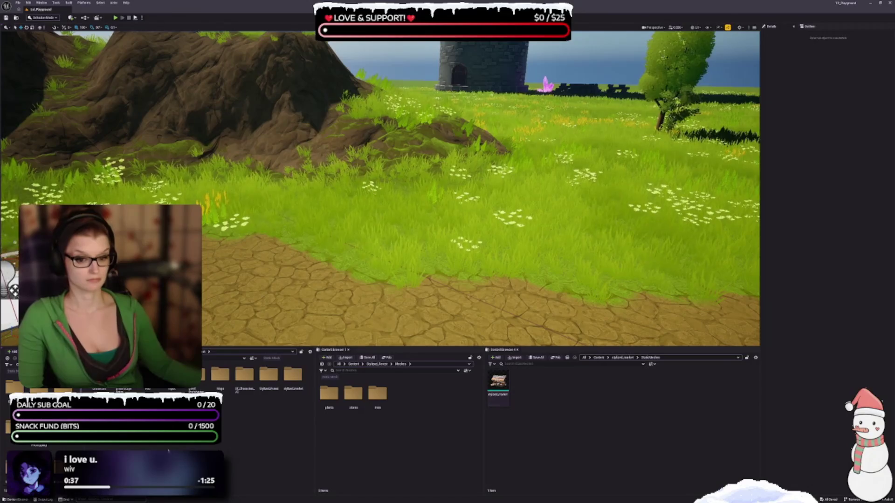
pyautogui.doubleClick(99, 375)
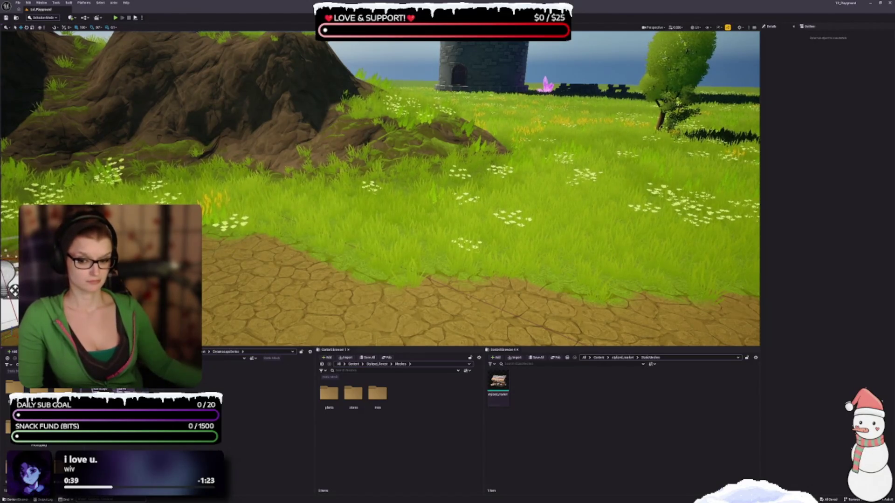
pyautogui.doubleClick(100, 381)
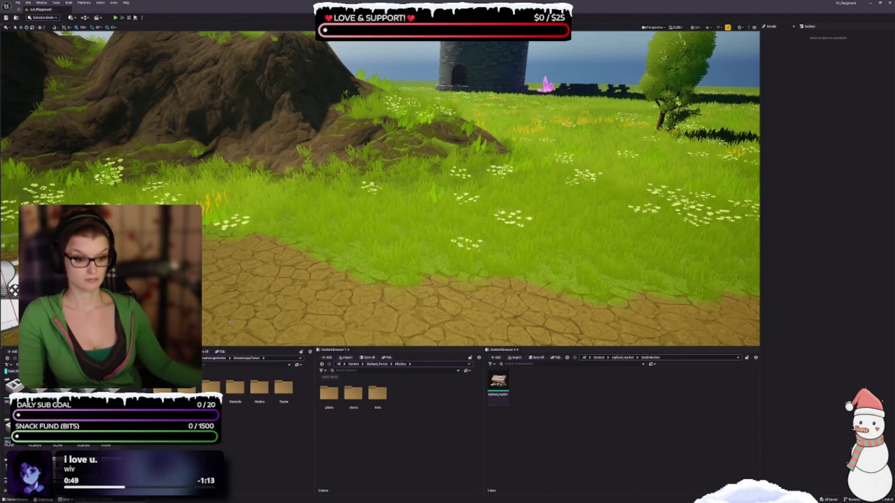
# - Widen the DreamscapeTower and Stylized Forest panels, then select the forest plants folder
pyautogui.moveTo(315, 438)
pyautogui.mouseDown()
pyautogui.moveTo(350, 436)
pyautogui.moveTo(226, 435)
pyautogui.moveTo(316, 434)
pyautogui.mouseUp()
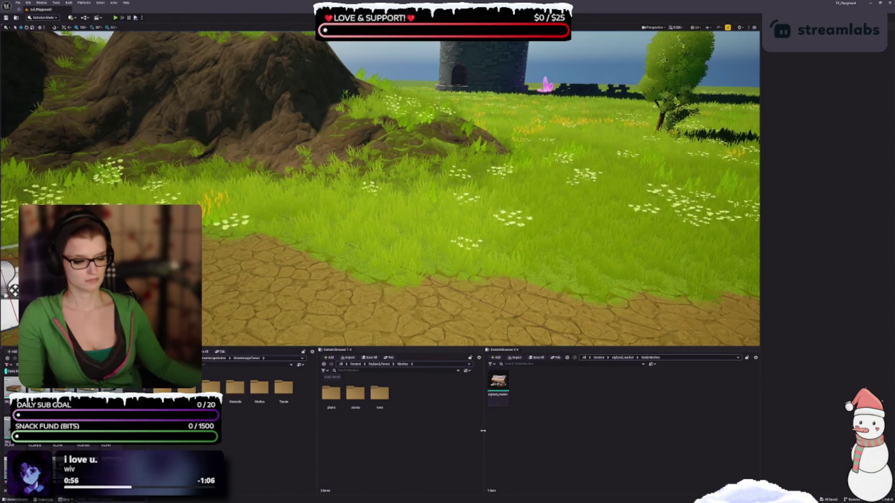
pyautogui.moveTo(483, 433); pyautogui.dragTo(648, 433)
pyautogui.click(334, 367)
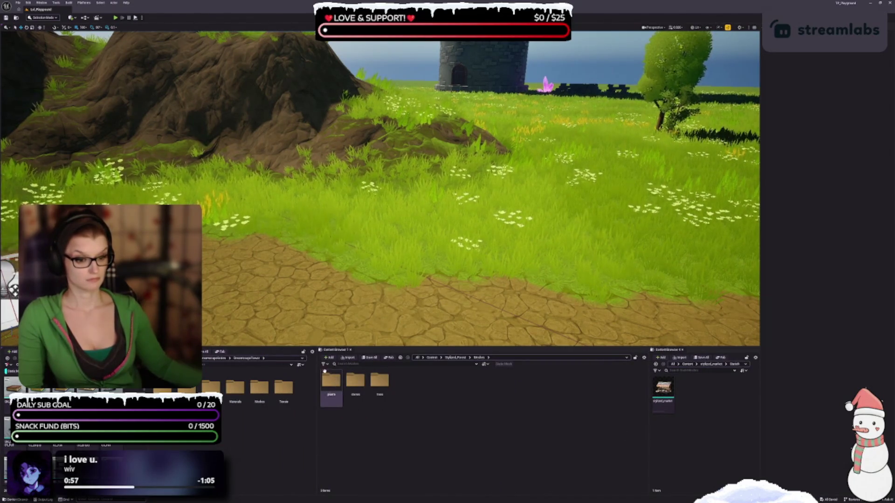
# - Filter forest assets to Static Mesh, open DreamscapeTower Meshes, and jump to camera bookmark 1
pyautogui.click(335, 396)
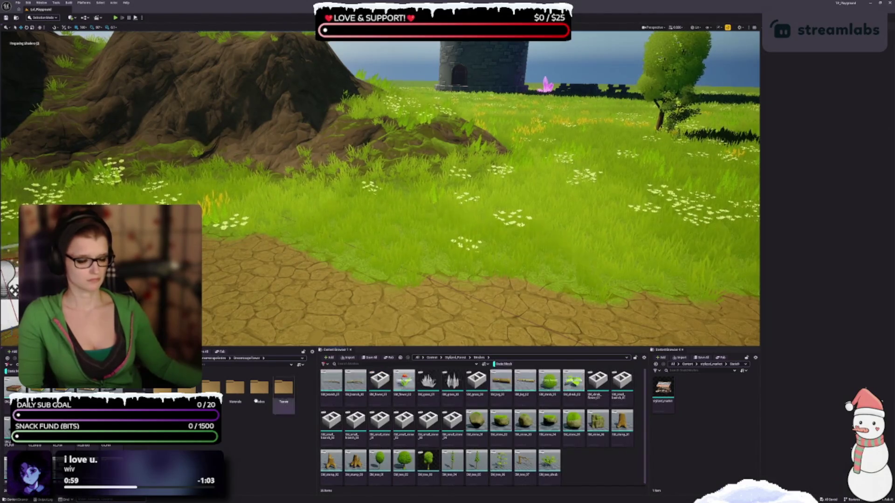
pyautogui.doubleClick(260, 386)
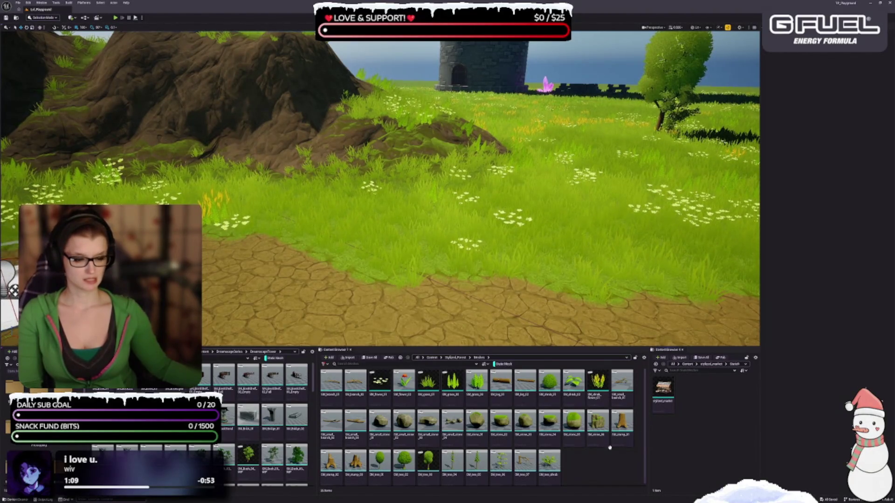
pyautogui.press('1')
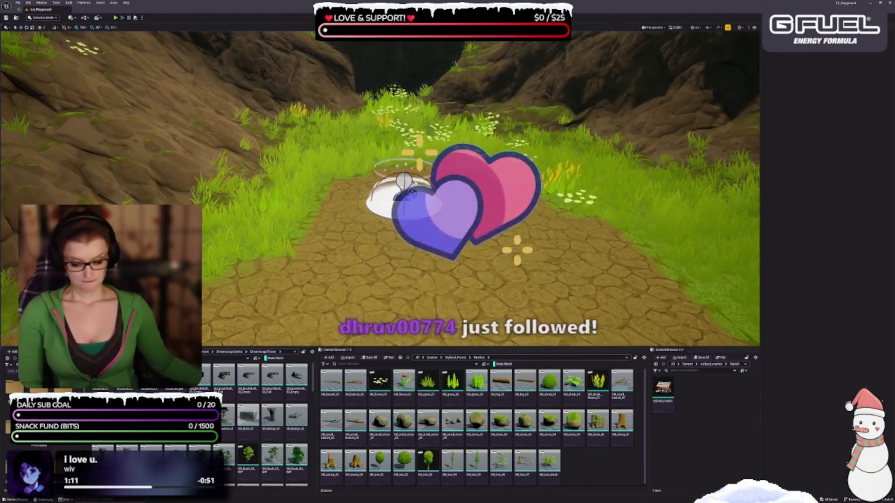